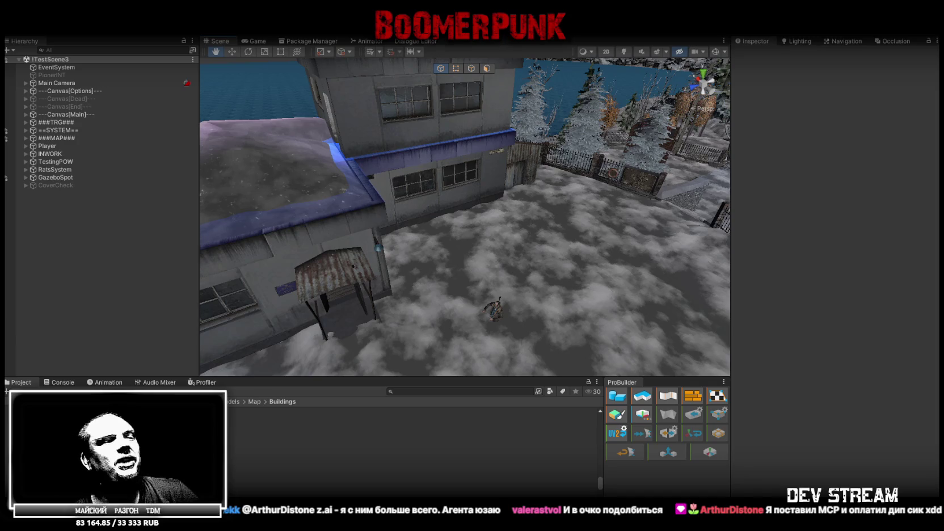
Step: Switch from the Unity Editor to Blockbench showing the Mayak_INT building model
{"action": "key", "text": "alt+Tab"}
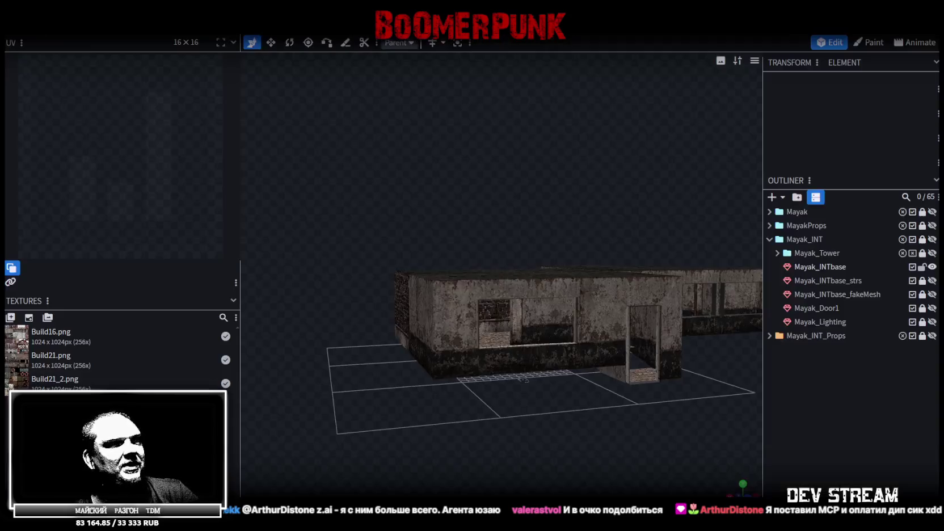
Step: Zoom out and view the Mayak_INT building from above, then minimize Blockbench to the desktop
{"action": "scroll", "coordinate": [524, 379], "scroll_direction": "down", "scroll_amount": 8}
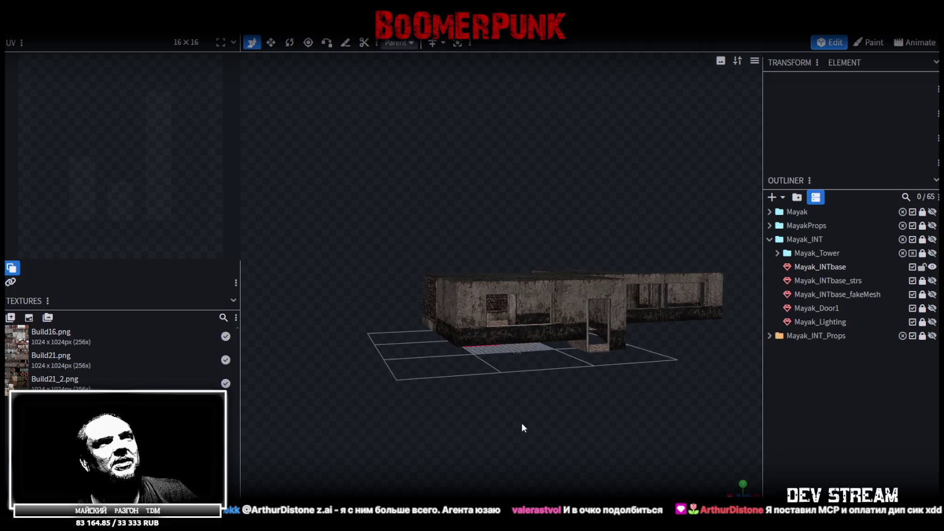
{"action": "mouse_move", "coordinate": [531, 378]}
{"action": "left_mouse_down"}
{"action": "mouse_move", "coordinate": [475, 351]}
{"action": "mouse_move", "coordinate": [521, 401]}
{"action": "mouse_move", "coordinate": [512, 385]}
{"action": "left_mouse_up"}
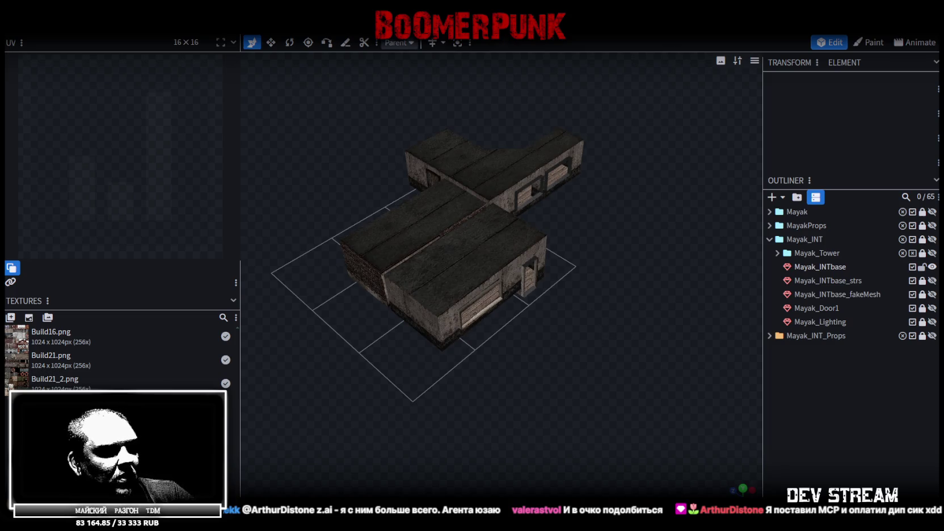
{"action": "key", "text": "super+d"}
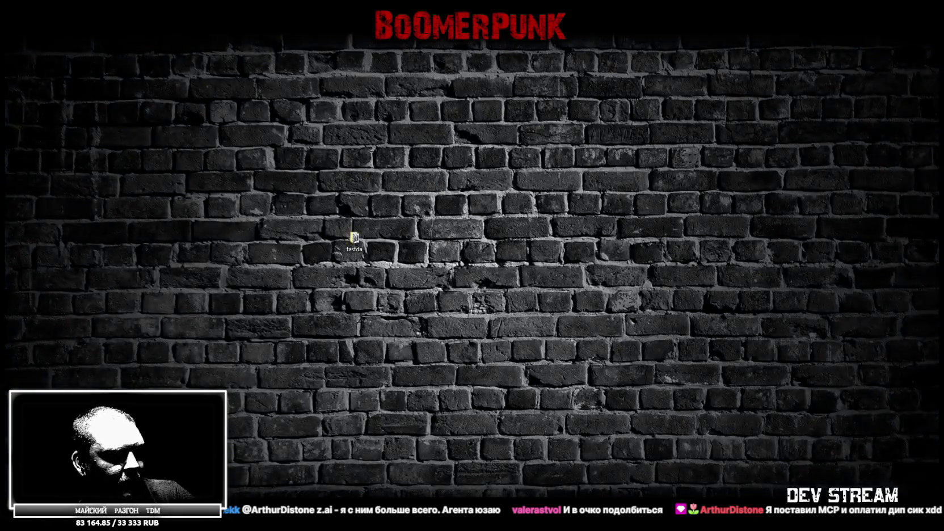
Step: Restore the Blockbench window with the textured Mayak_INT building
{"action": "key", "text": "super+d"}
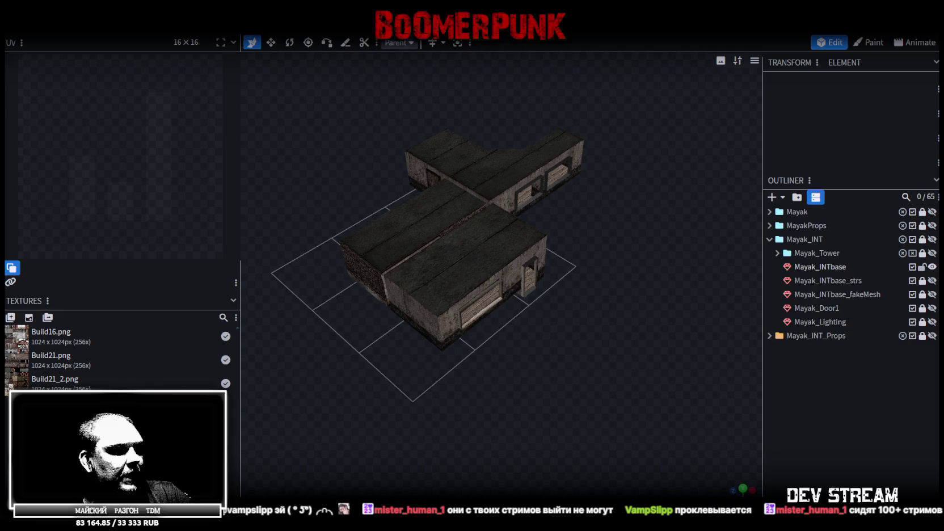
Step: Return from Blockbench to the Unity Editor running the horror scene
{"action": "key", "text": "alt+Tab"}
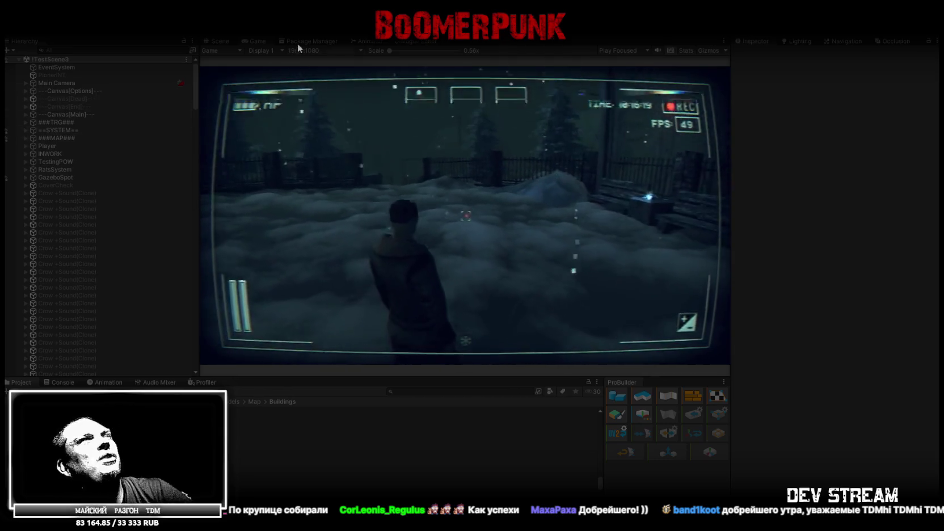
Step: Maximize the Game view and check the in-game bag inventory, then resume gameplay
{"action": "double_click", "coordinate": [255, 42]}
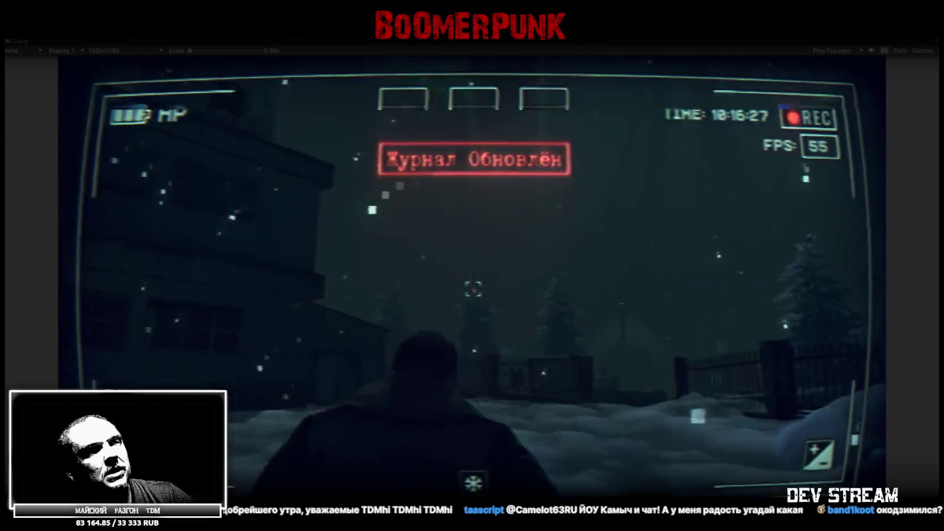
{"action": "key", "text": "Escape"}
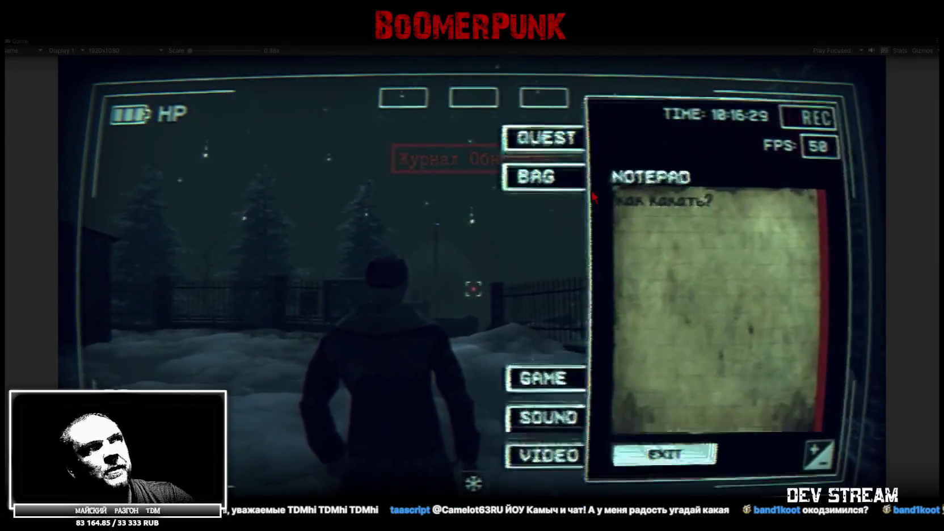
{"action": "left_click", "coordinate": [562, 177]}
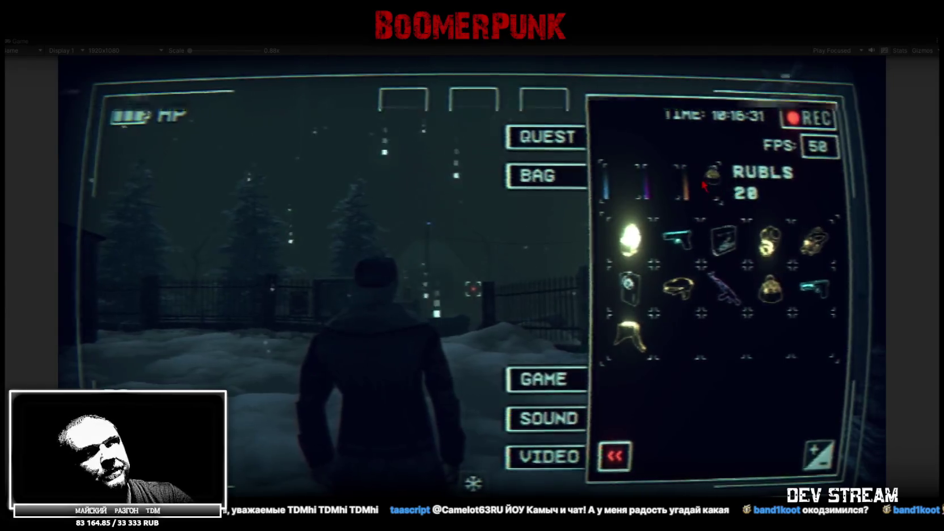
{"action": "key", "text": "Escape"}
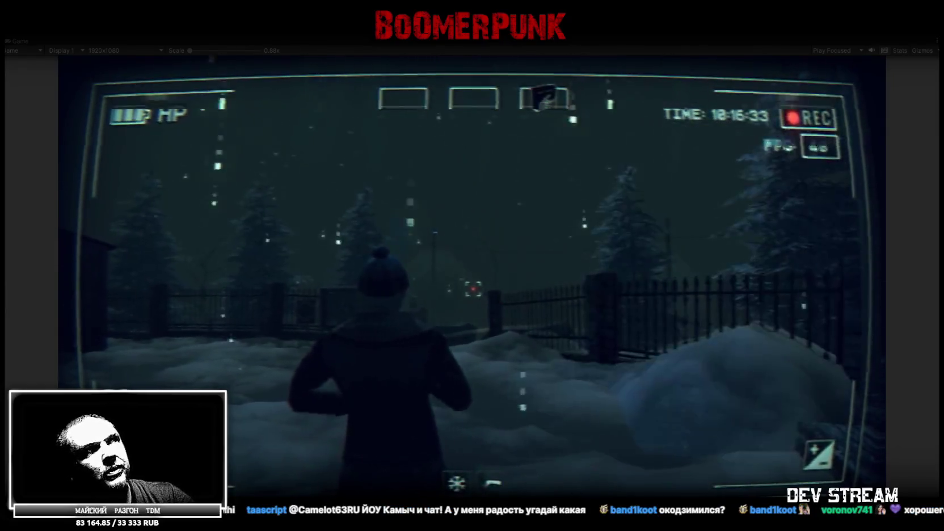
Step: Walk the character through the gate and up the snowy alley to the lighthouse, then stop play mode
{"action": "key", "text": "w"}
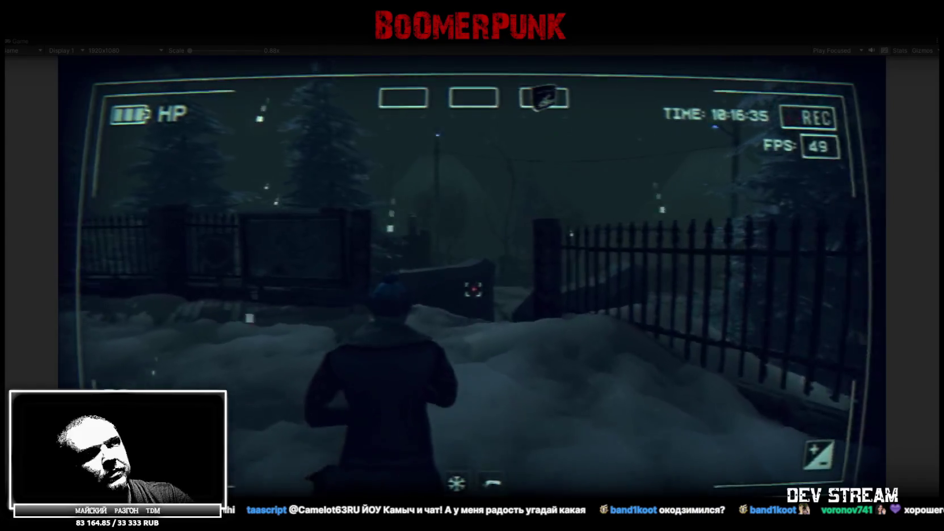
{"action": "key", "text": "w"}
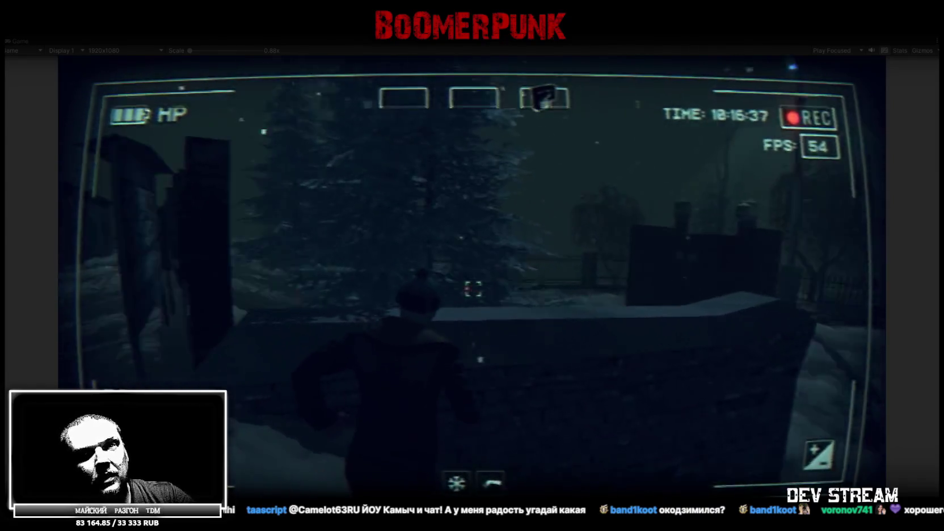
{"action": "key", "text": "w"}
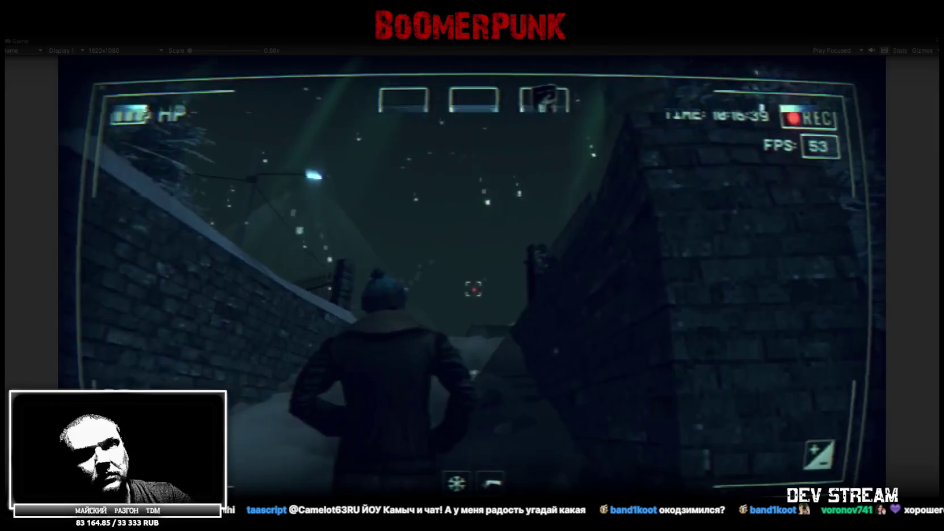
{"action": "key", "text": "w"}
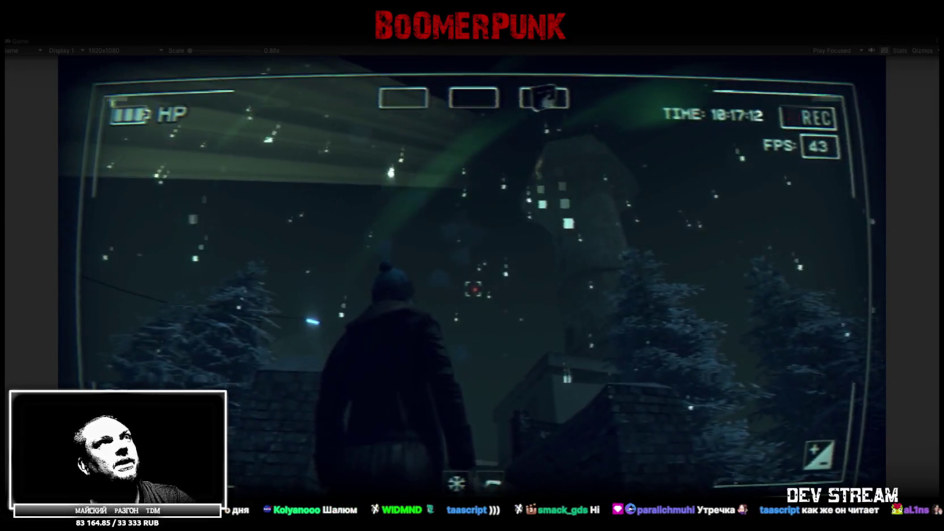
{"action": "key", "text": "Escape"}
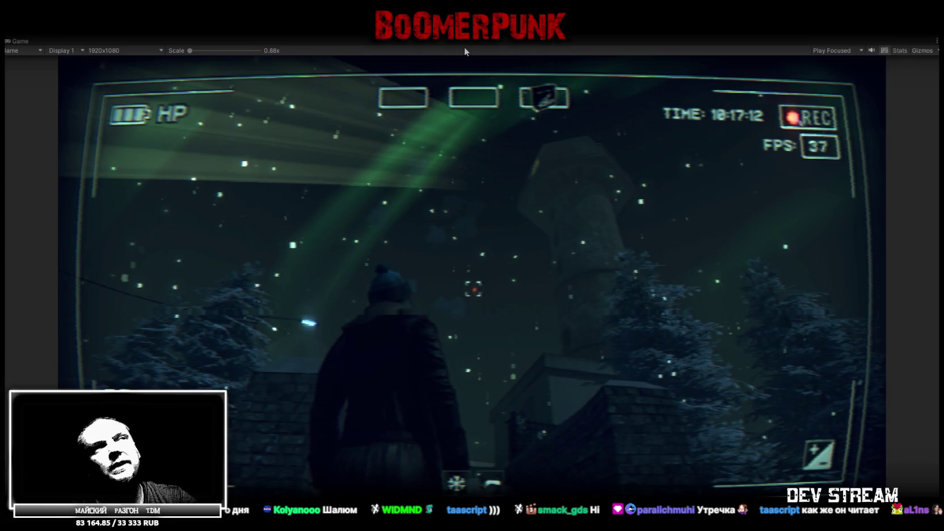
{"action": "key", "text": "ctrl+p"}
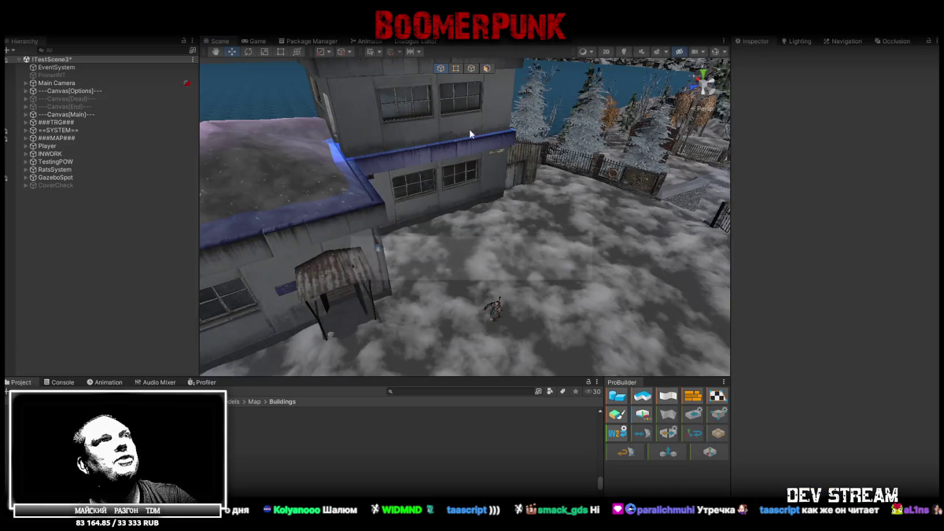
Step: Orbit the Scene view onto the lighthouse and select its Light_Beam object
{"action": "mouse_move", "coordinate": [469, 134]}
{"action": "left_mouse_down"}
{"action": "mouse_move", "coordinate": [460, 54]}
{"action": "mouse_move", "coordinate": [486, 54]}
{"action": "mouse_move", "coordinate": [531, 109]}
{"action": "mouse_move", "coordinate": [505, 243]}
{"action": "left_mouse_up"}
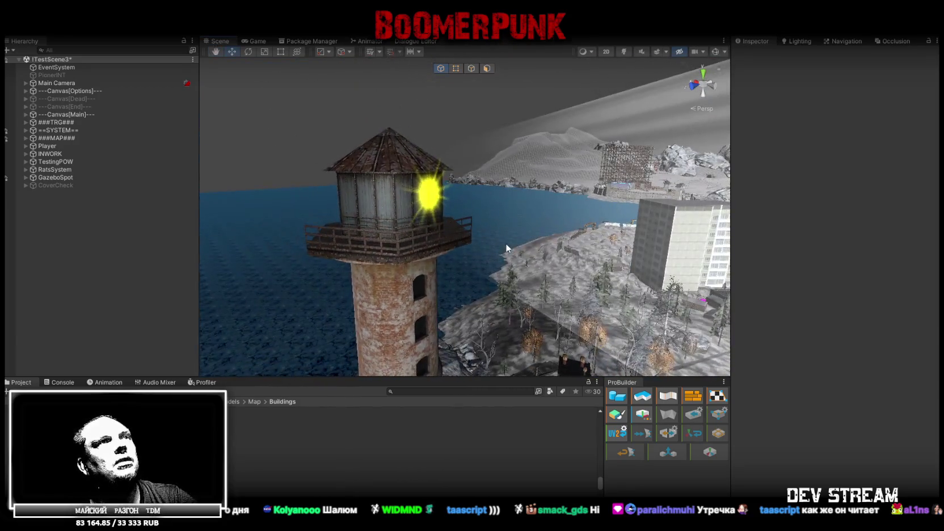
{"action": "left_click", "coordinate": [505, 243]}
{"action": "scroll", "coordinate": [174, 283], "scroll_direction": "down", "scroll_amount": 2}
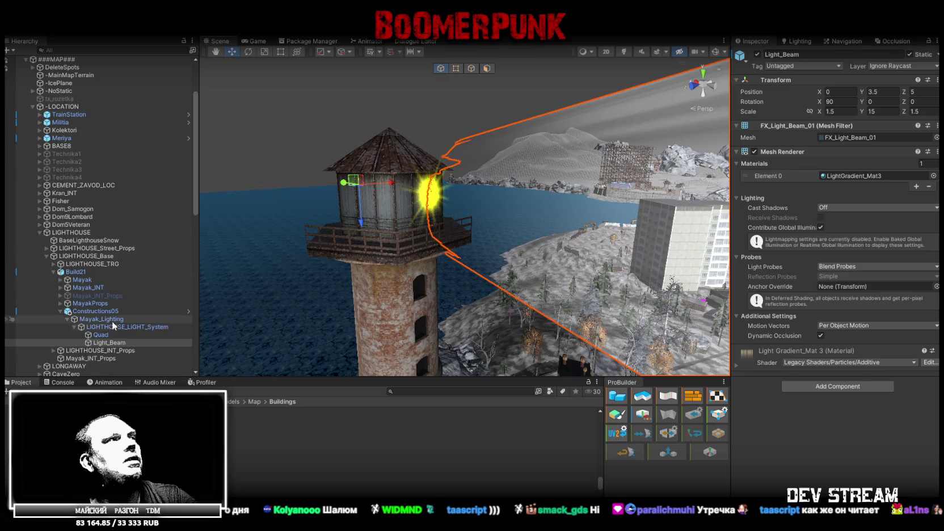
Step: Make LIGHTHOUSE_LIGHT_System non-static, confirm the change, then select the Constructions05 tower
{"action": "left_click", "coordinate": [111, 325]}
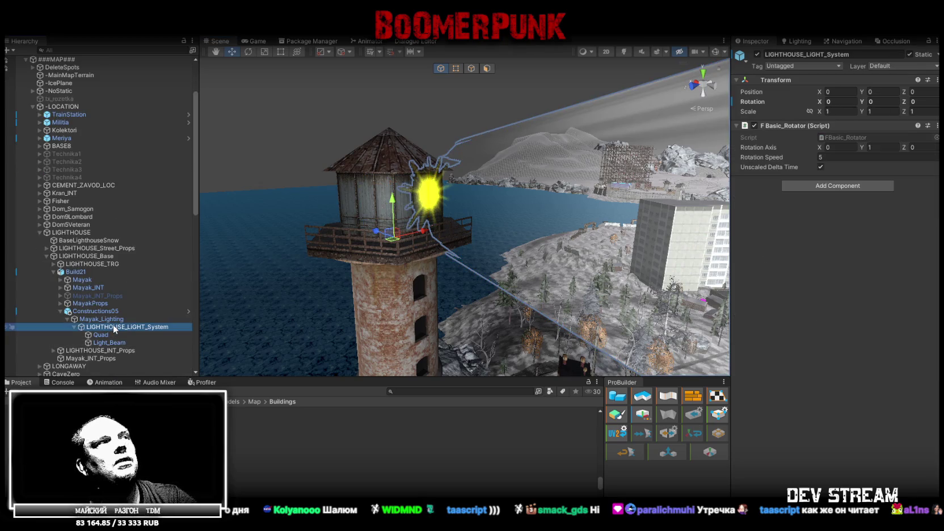
{"action": "left_click", "coordinate": [909, 54]}
{"action": "left_click", "coordinate": [421, 288]}
{"action": "left_click", "coordinate": [90, 310]}
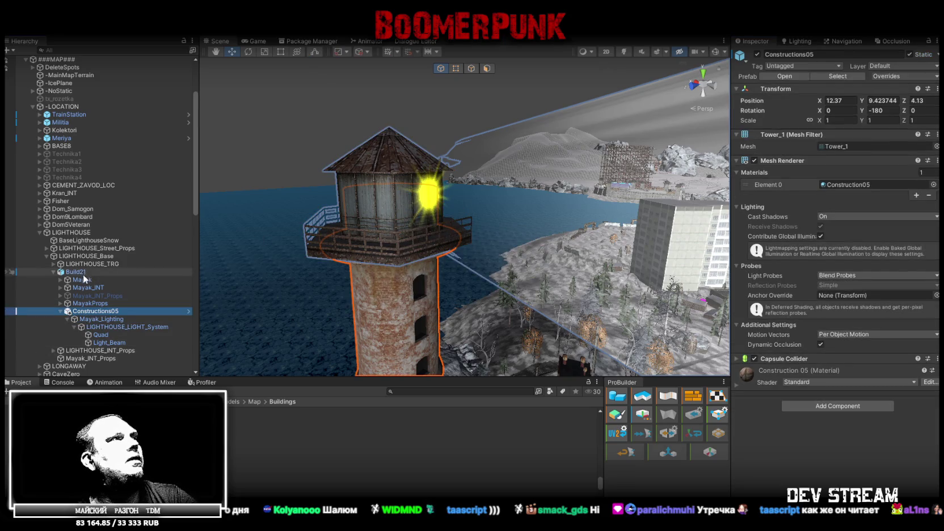
{"action": "left_click_drag", "start_coordinate": [462, 164], "coordinate": [381, 161]}
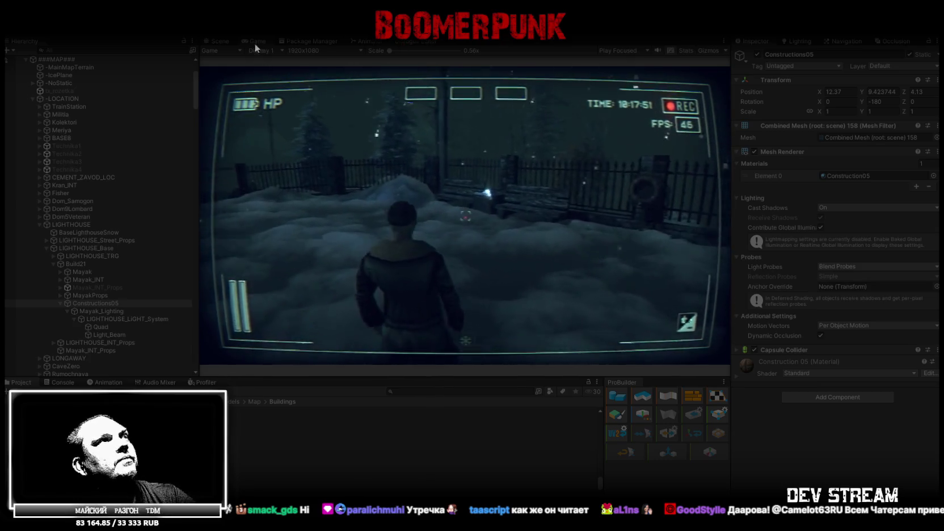
Step: Maximize the Game view, equip the bag, and put the first inventory item into slot three
{"action": "double_click", "coordinate": [258, 39]}
{"action": "key", "text": "Tab"}
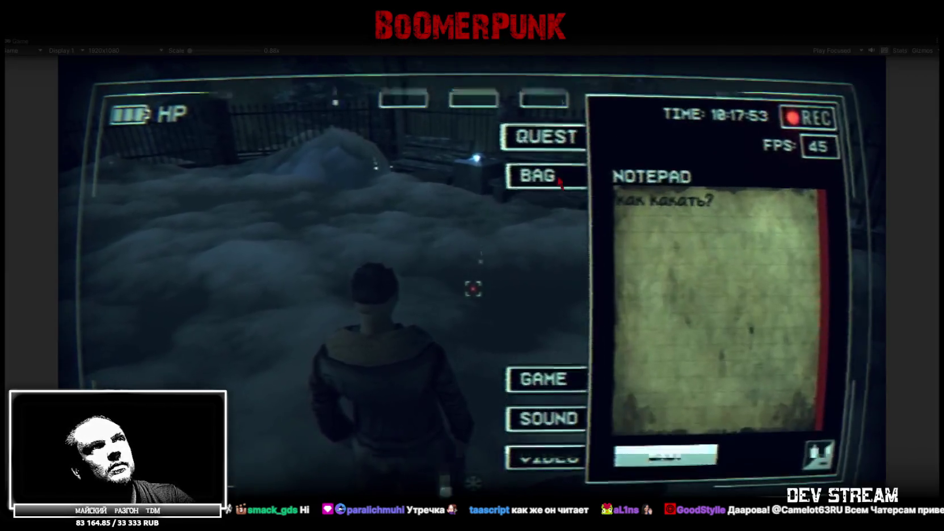
{"action": "left_click", "coordinate": [542, 176]}
{"action": "left_click", "coordinate": [771, 290]}
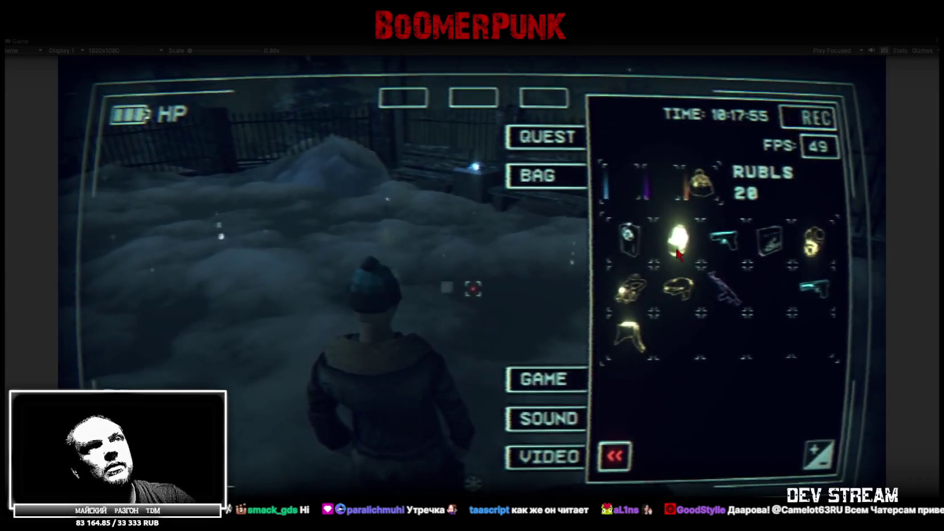
{"action": "left_click", "coordinate": [627, 233]}
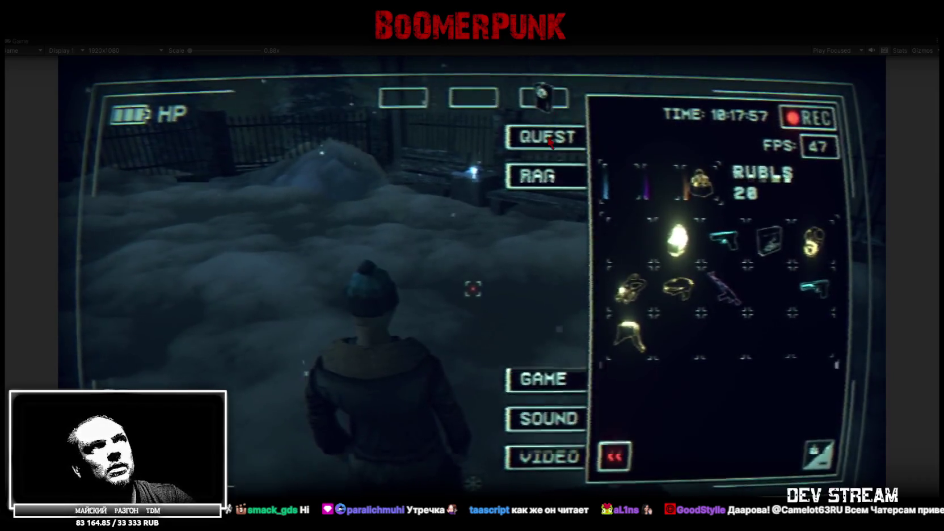
{"action": "key", "text": "Tab"}
Step: Walk the character through the gate and across the snowy yard toward the lighthouse
{"action": "key", "text": "w"}
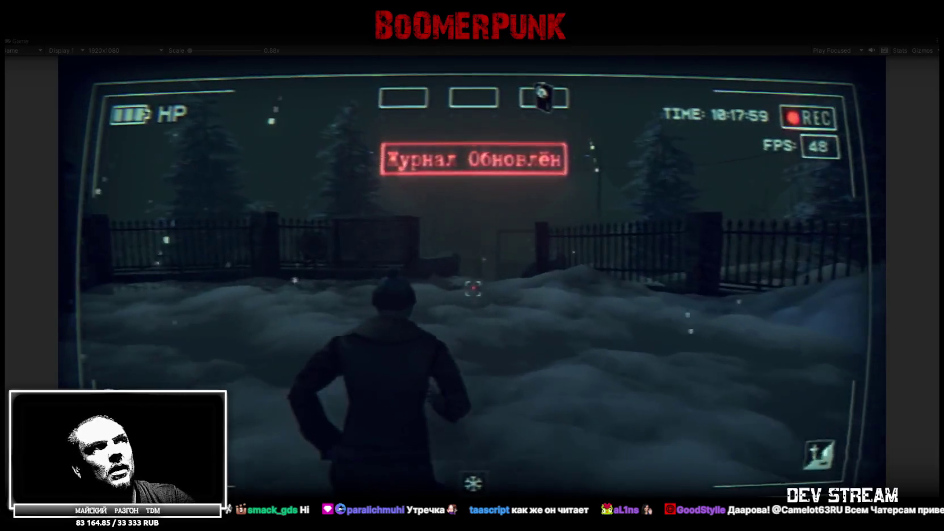
{"action": "key", "text": "w"}
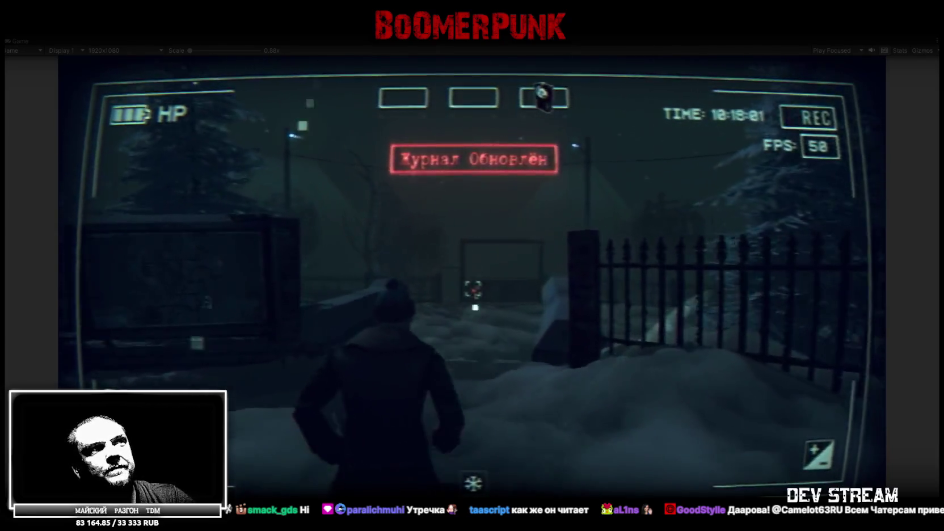
{"action": "key", "text": "w"}
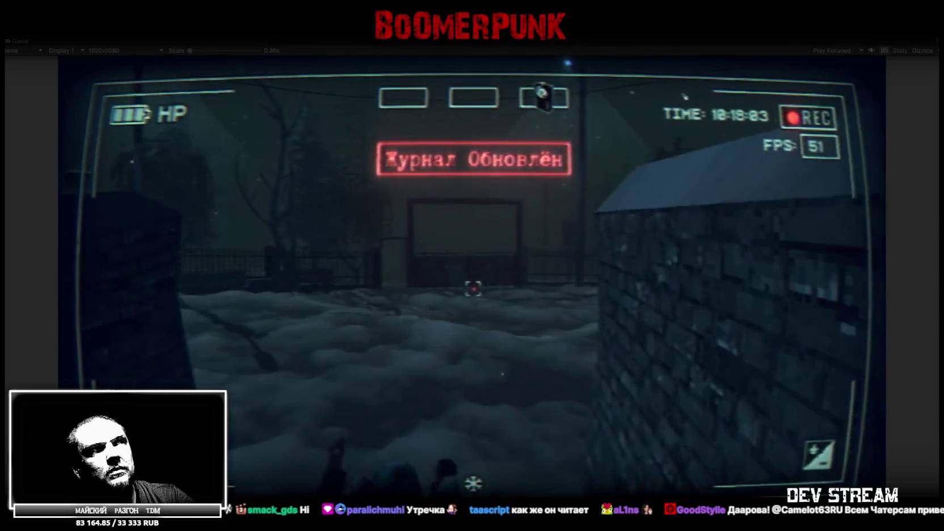
{"action": "key", "text": "w"}
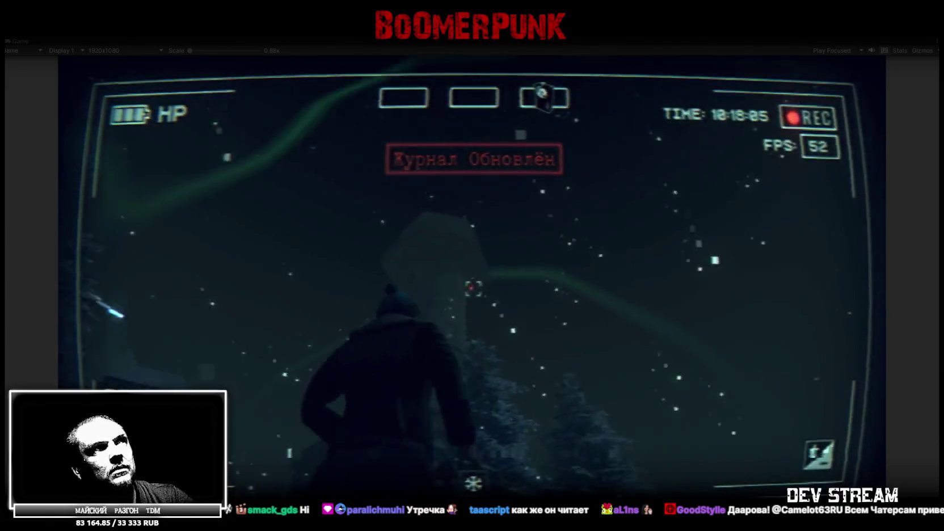
{"action": "key", "text": "w"}
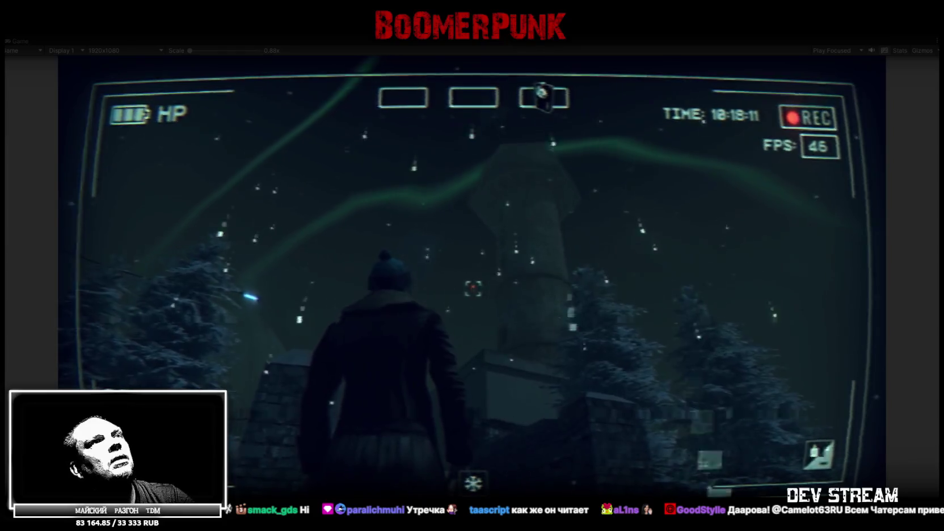
{"action": "key", "text": "w"}
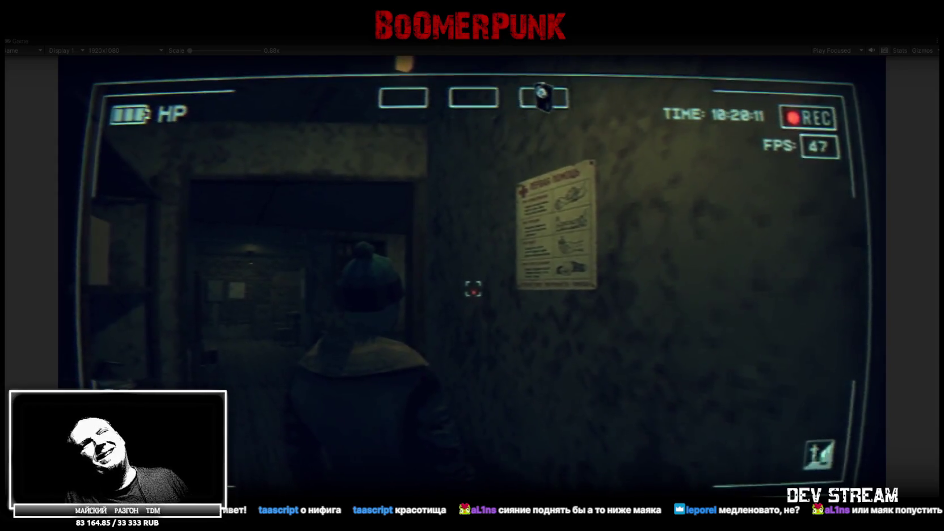
Step: Walk through the storage room into the carpeted room, up to the poster wall
{"action": "key", "text": "w"}
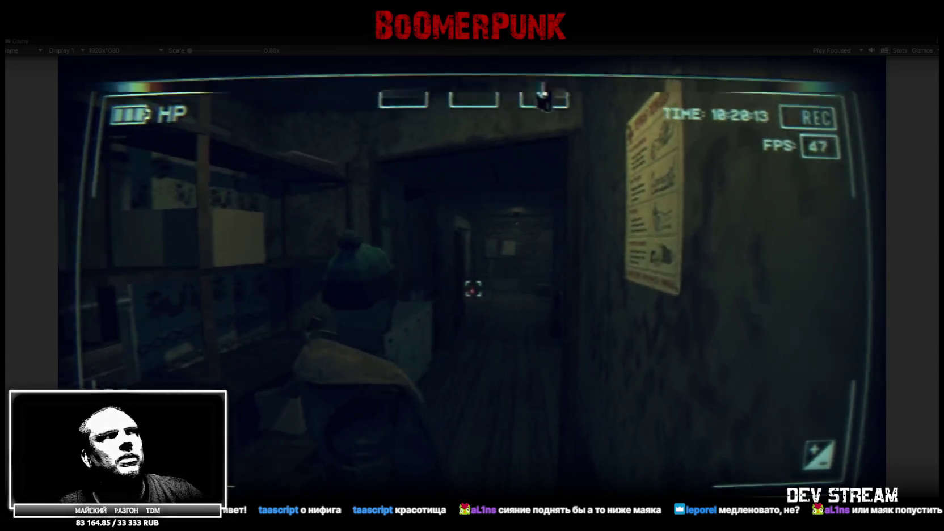
{"action": "key", "text": "w"}
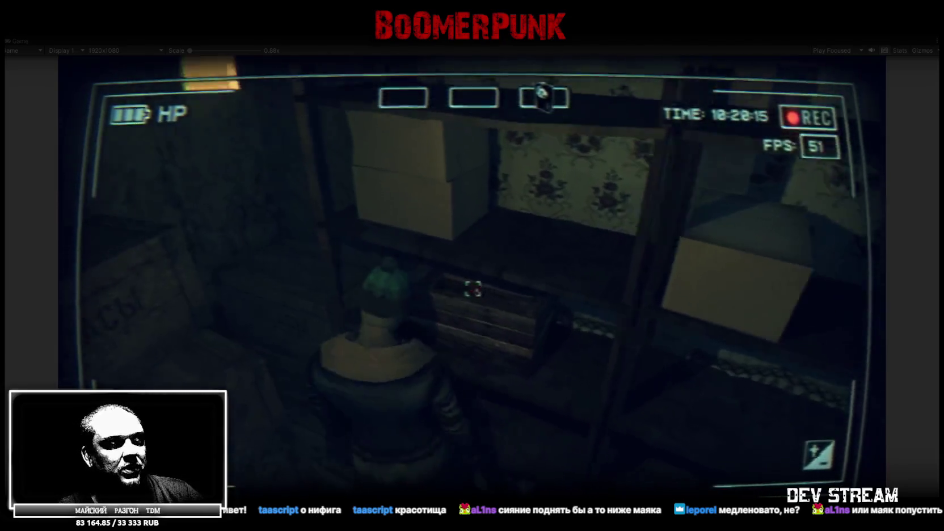
{"action": "key", "text": "w"}
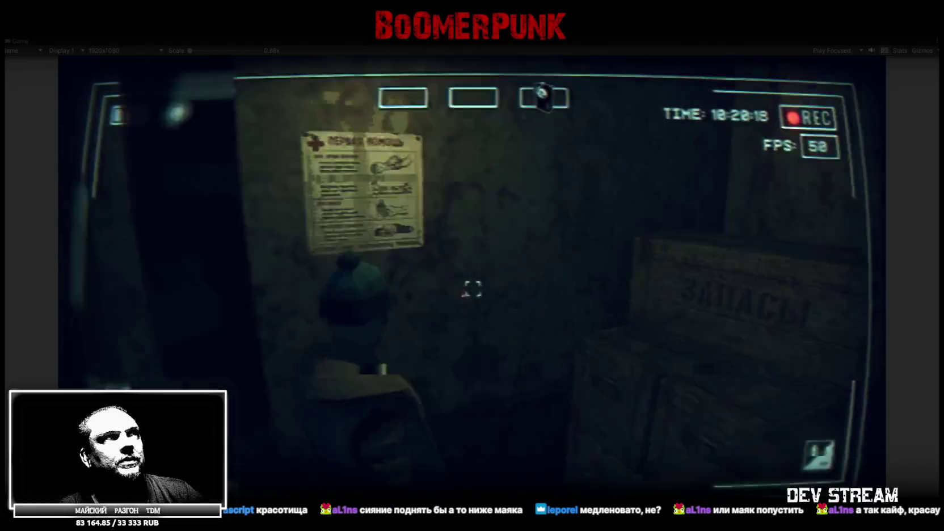
{"action": "key", "text": "w"}
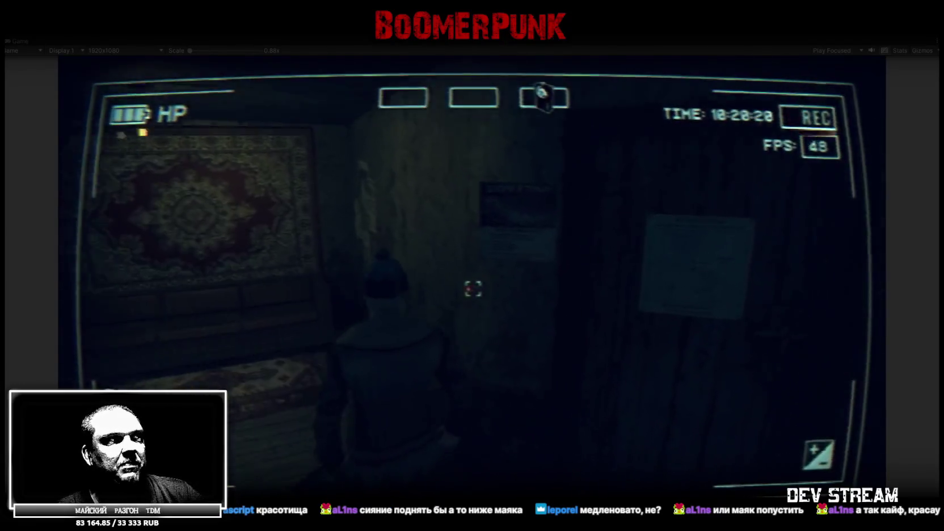
{"action": "key", "text": "w"}
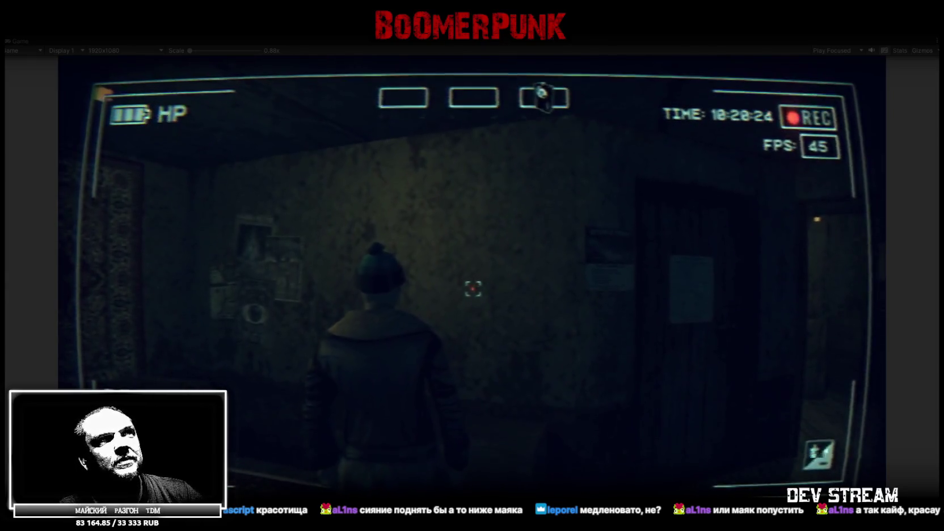
{"action": "key", "text": "w"}
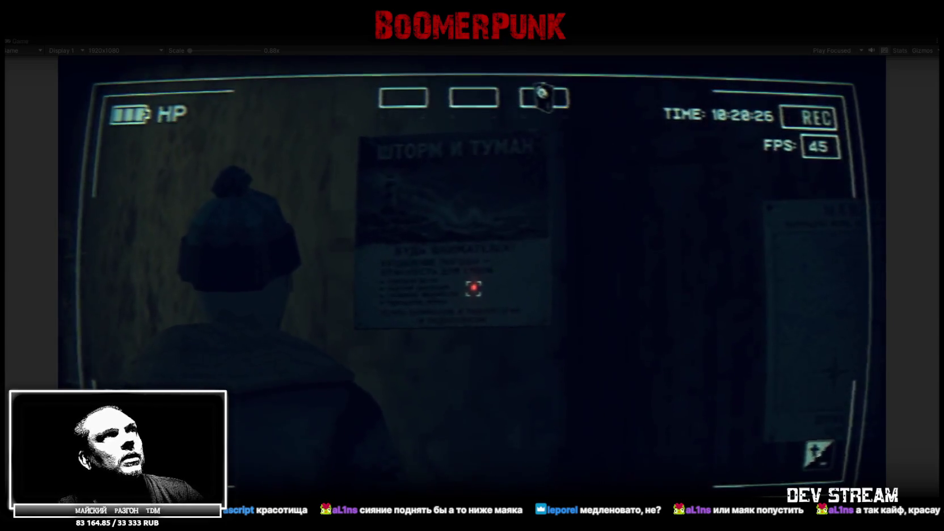
Step: Move past the framed lighthouse picture to the calendar door and open it
{"action": "key", "text": "a"}
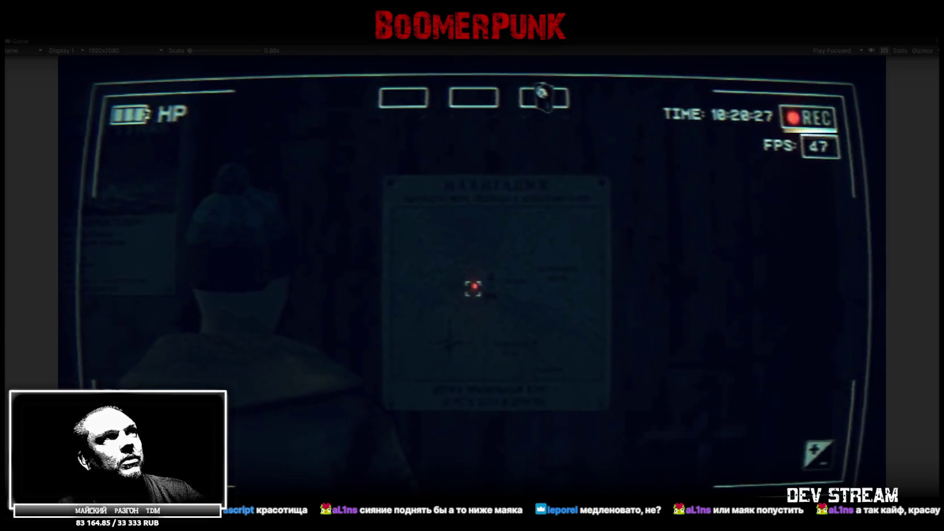
{"action": "key", "text": "w"}
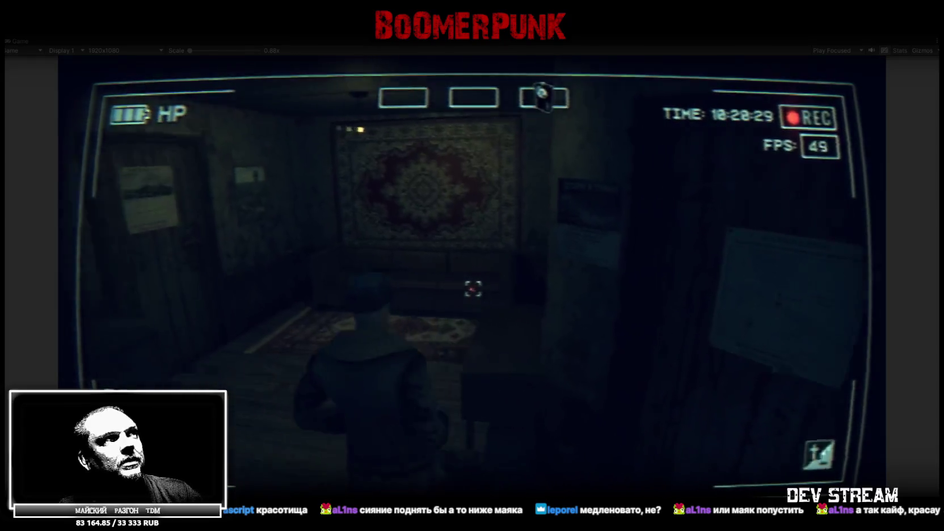
{"action": "key", "text": "d"}
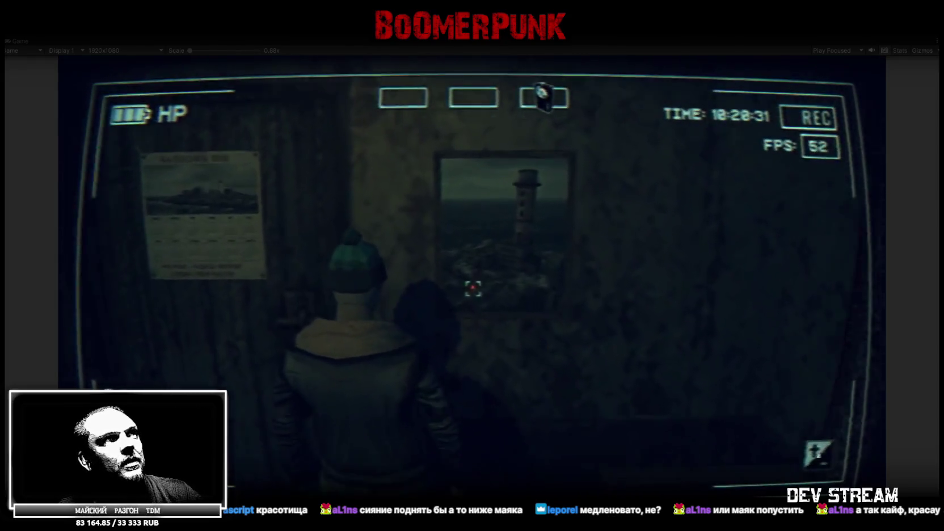
{"action": "key", "text": "w"}
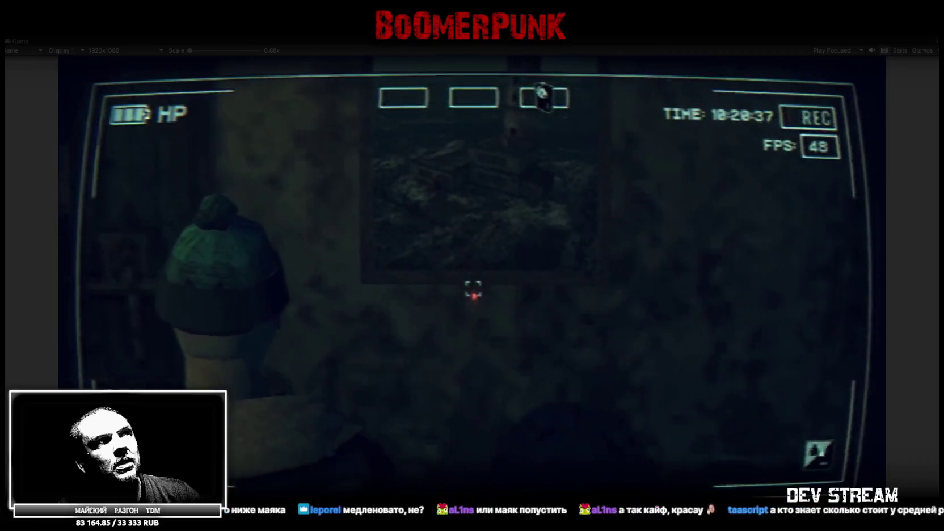
{"action": "key", "text": "a"}
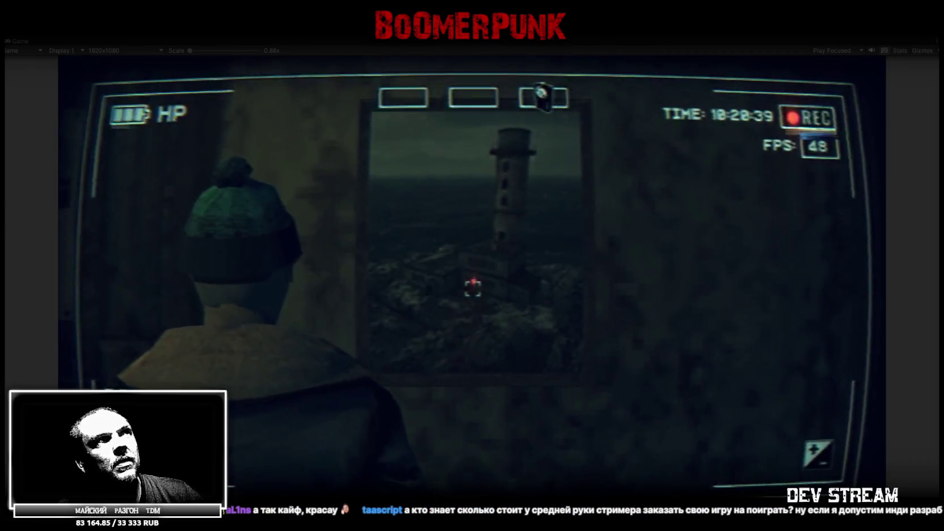
{"action": "key", "text": "w"}
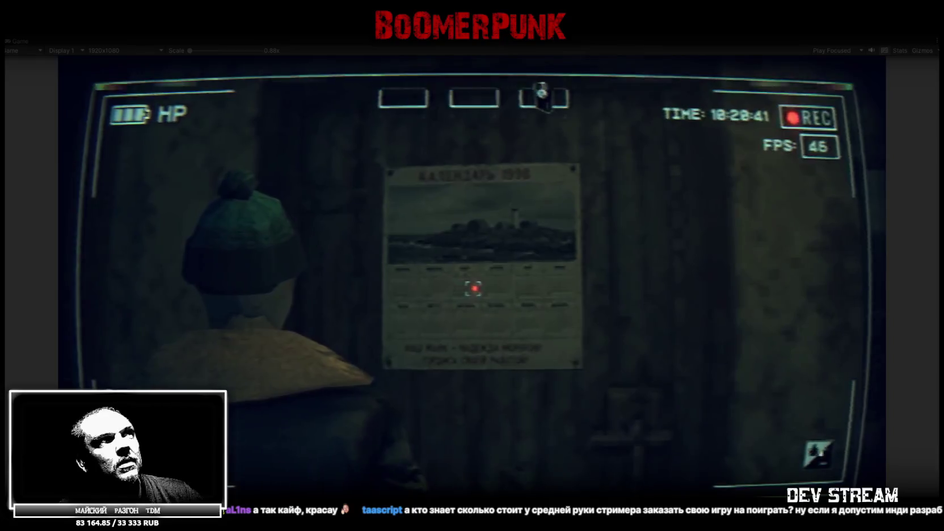
{"action": "key", "text": "e"}
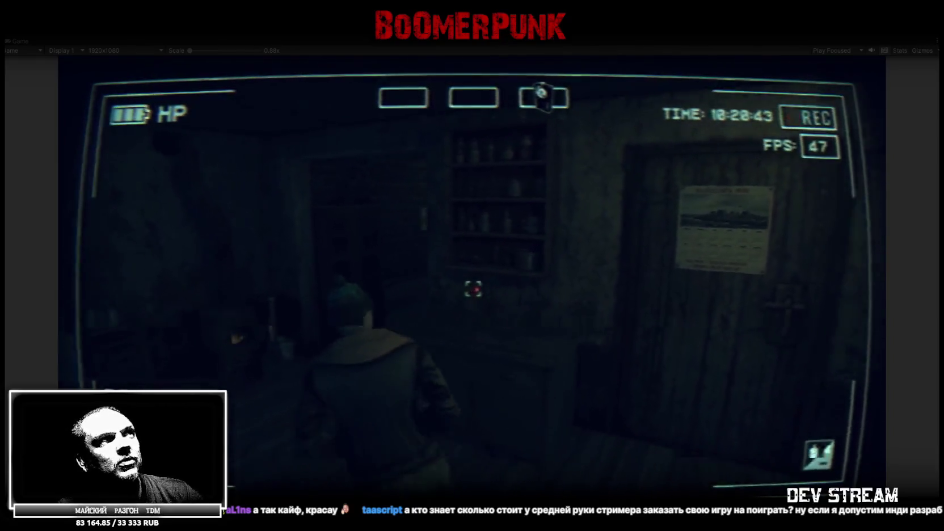
Step: Walk through the shelf and brick rooms, down the corridor past the fire-safety poster to the kitchen
{"action": "key", "text": "w"}
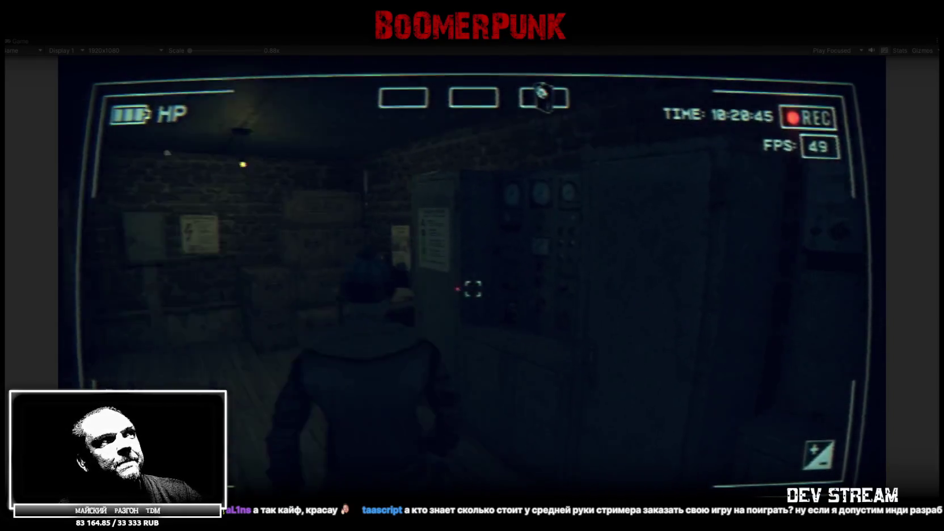
{"action": "key", "text": "w"}
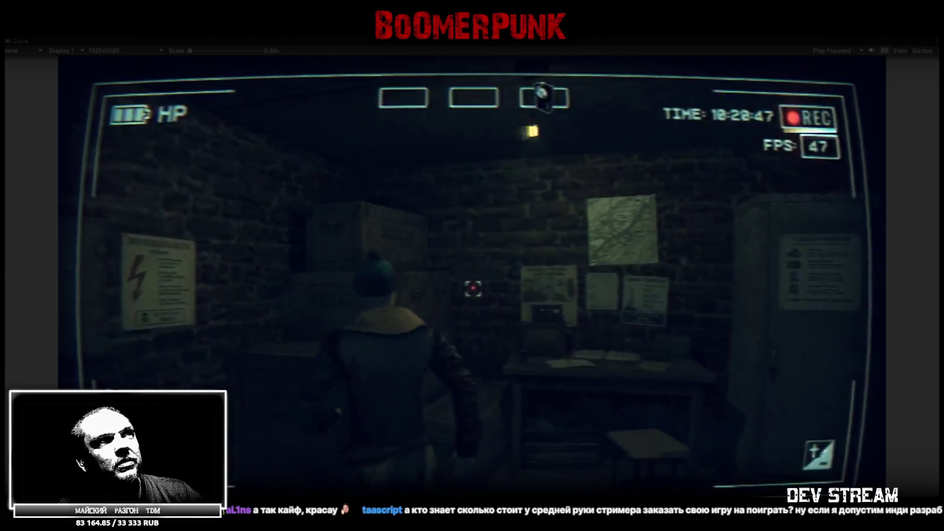
{"action": "key", "text": "w"}
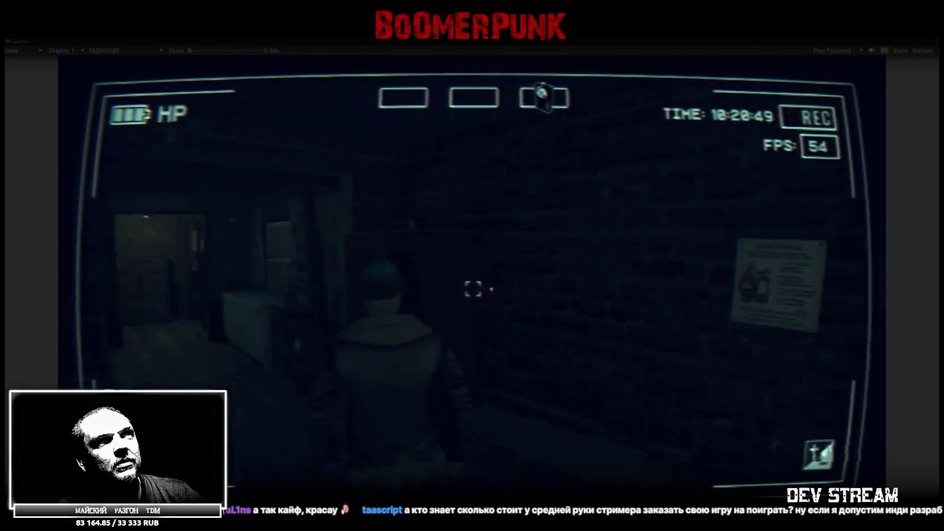
{"action": "key", "text": "w"}
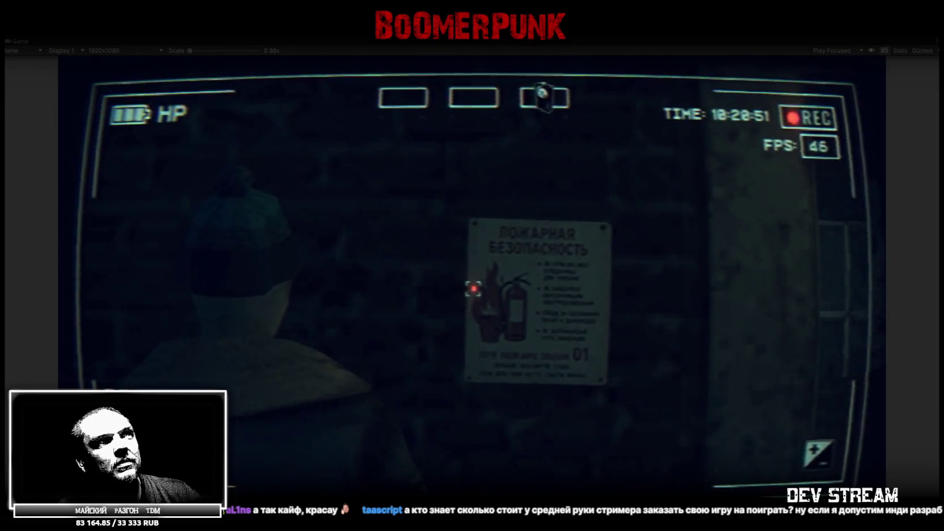
{"action": "key", "text": "a"}
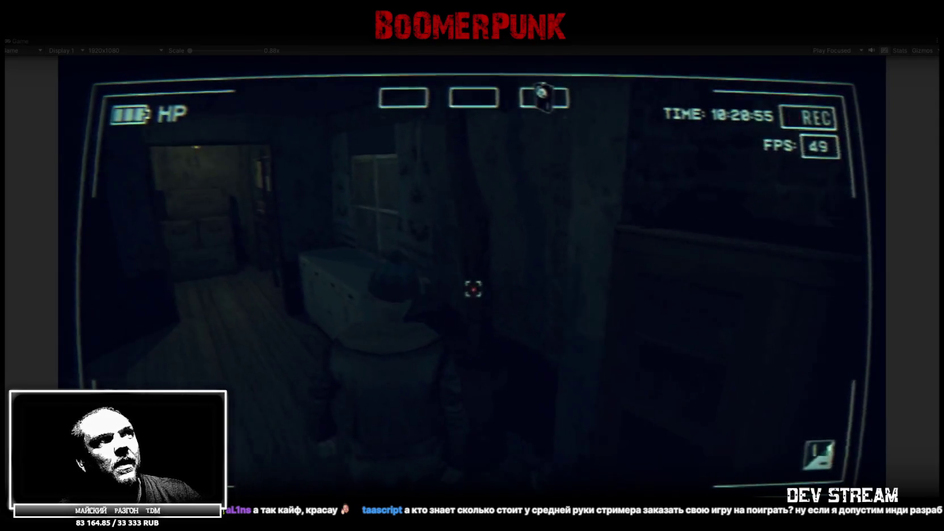
{"action": "key", "text": "w"}
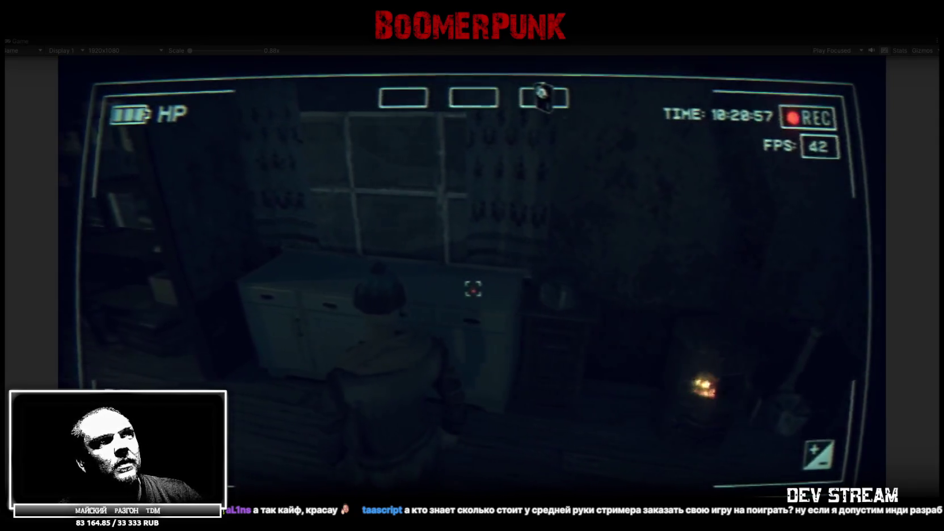
{"action": "key", "text": "w"}
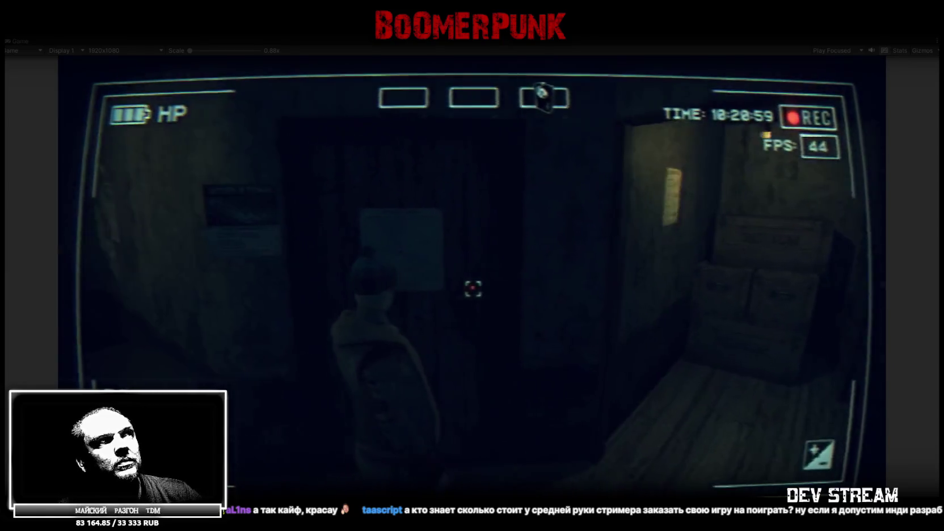
Step: Return to the carpeted room and face the carpet hanging on the wall
{"action": "key", "text": "w"}
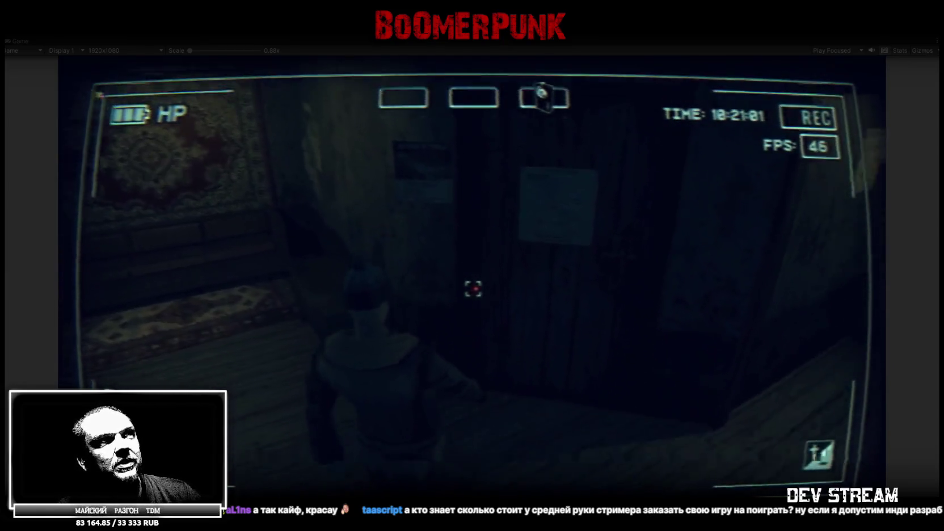
{"action": "key", "text": "w"}
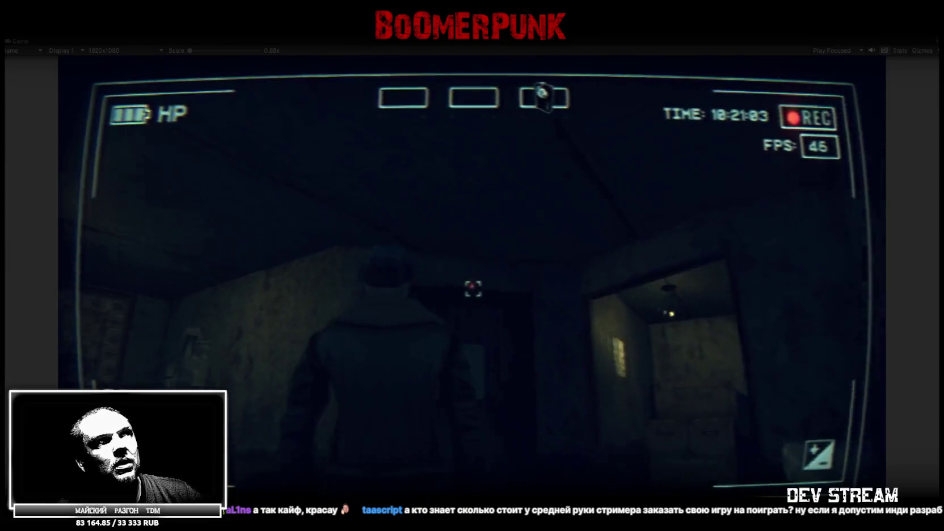
{"action": "key", "text": "w"}
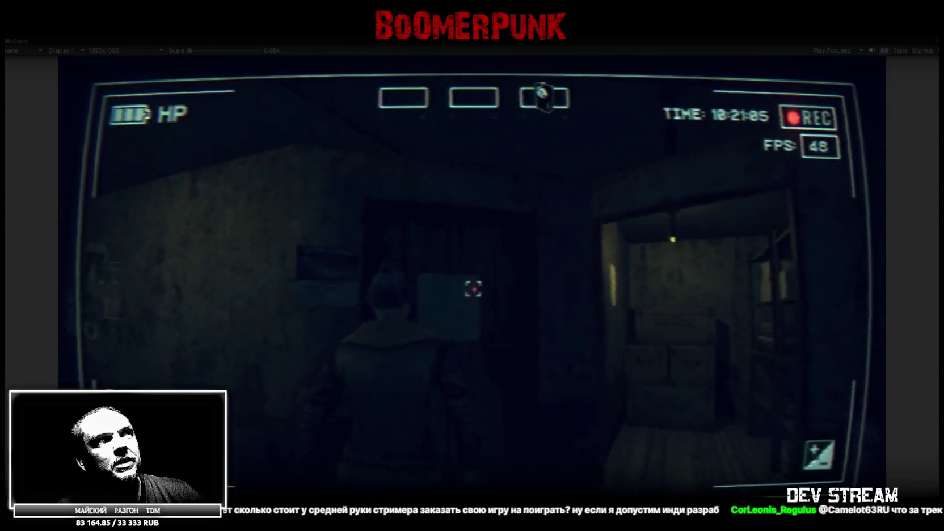
{"action": "key", "text": "w"}
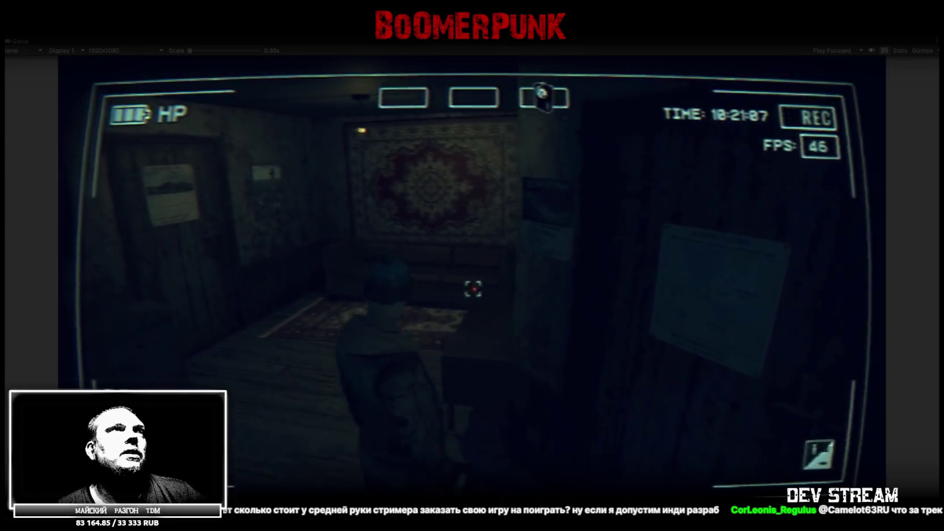
{"action": "key", "text": "w"}
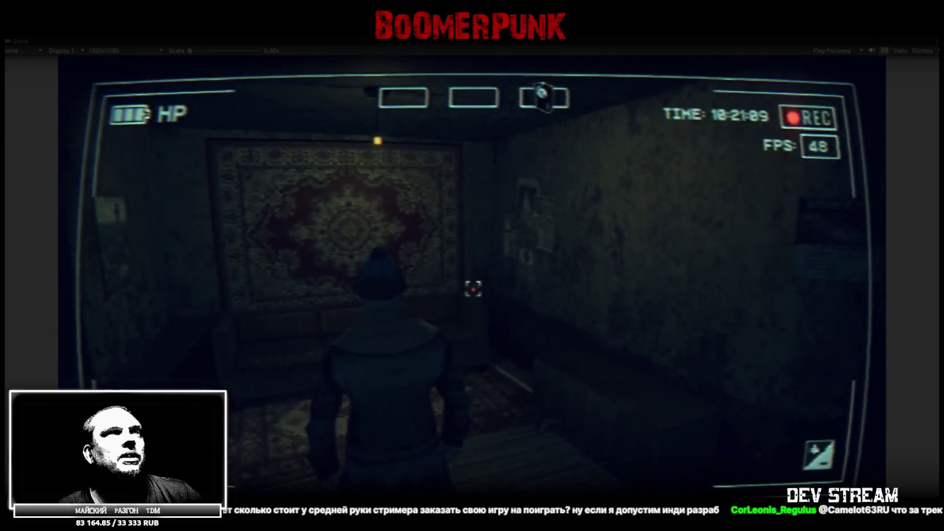
{"action": "key", "text": "w"}
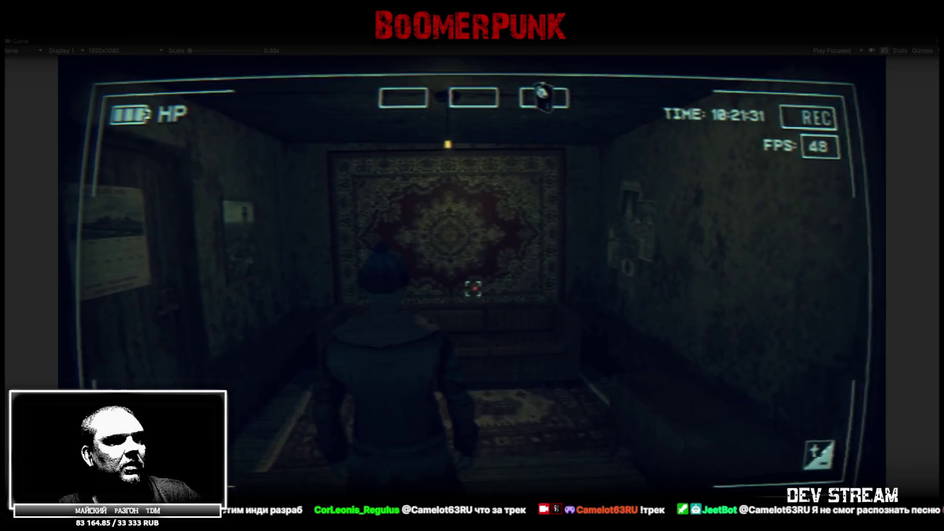
Step: Bring the Yandex Music playlist window in Chrome to the front
{"action": "key", "text": "alt+Tab"}
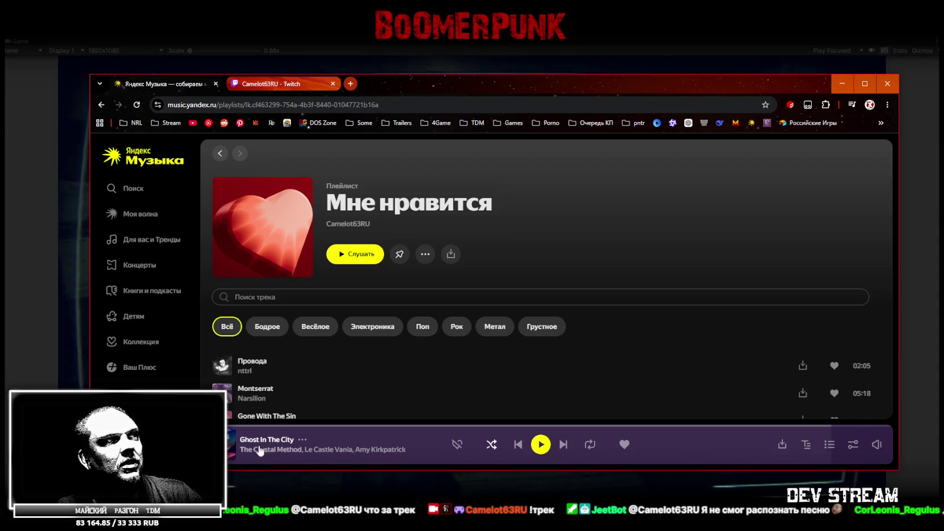
Step: Confirm 'Ghost In The City' is playing, then return to the Unity play-test
{"action": "key", "text": "alt+Tab"}
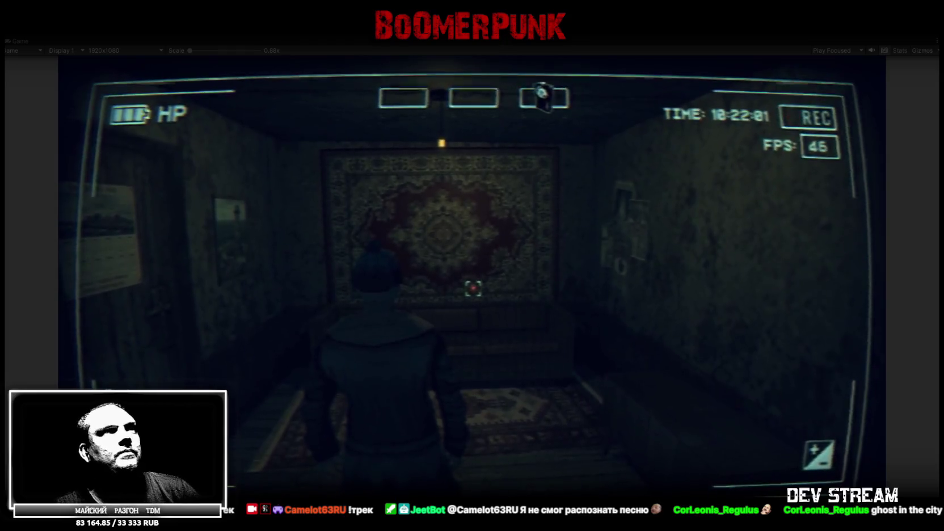
Step: Walk the character through the lit corridor and crate room out into the snowy yard, then exit play mode
{"action": "left_click", "coordinate": [331, 359]}
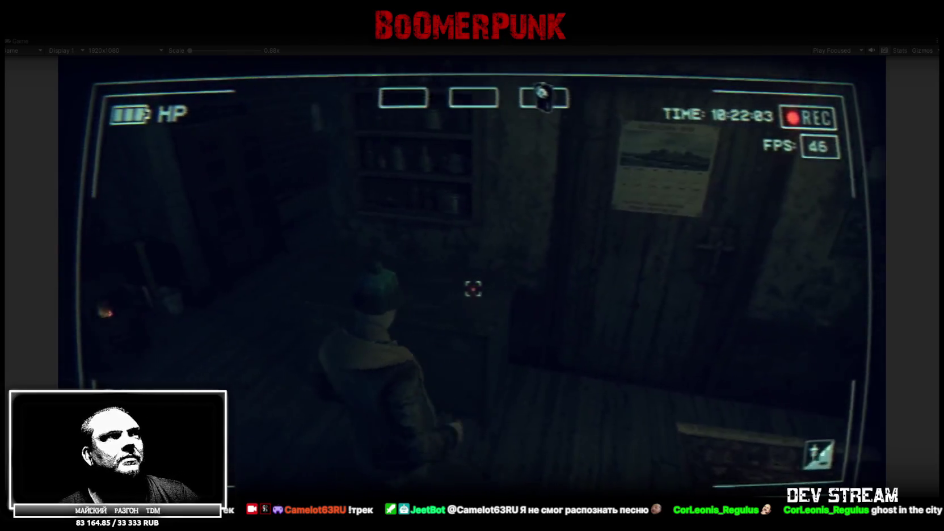
{"action": "key", "text": "w"}
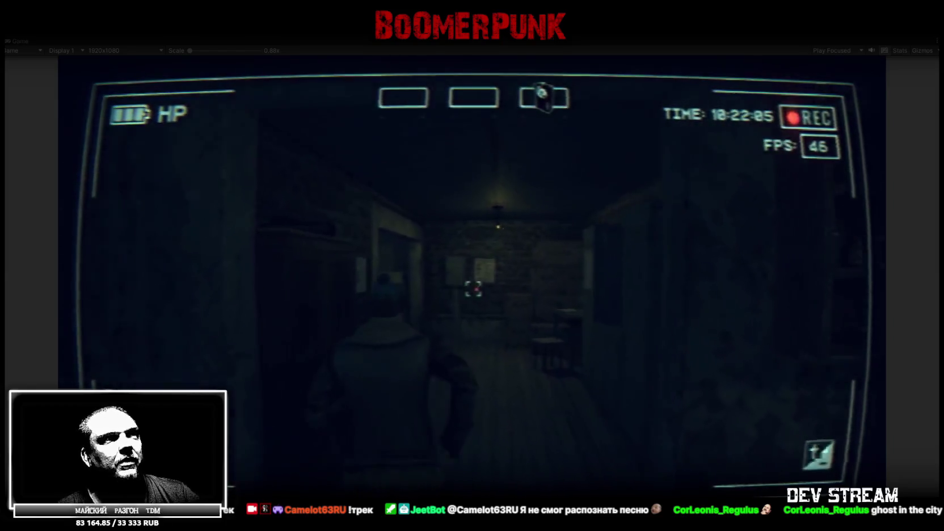
{"action": "key", "text": "w"}
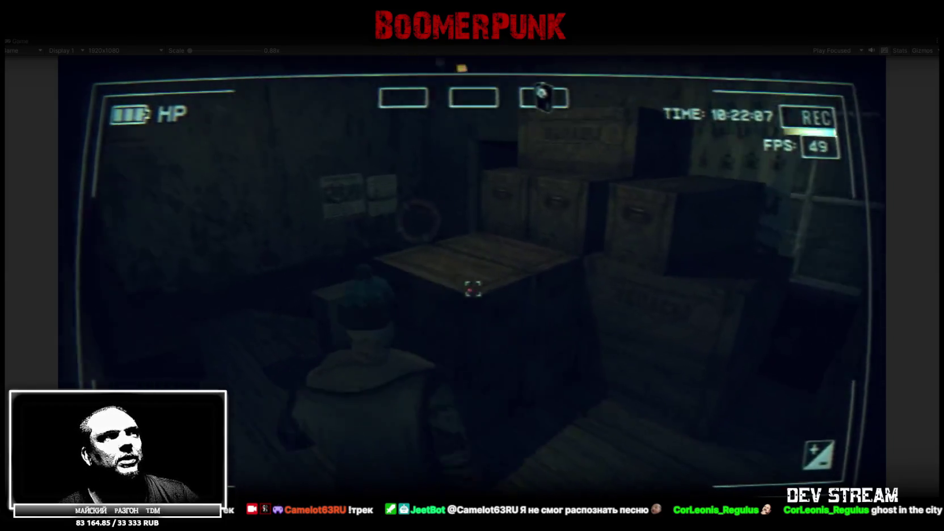
{"action": "key", "text": "w"}
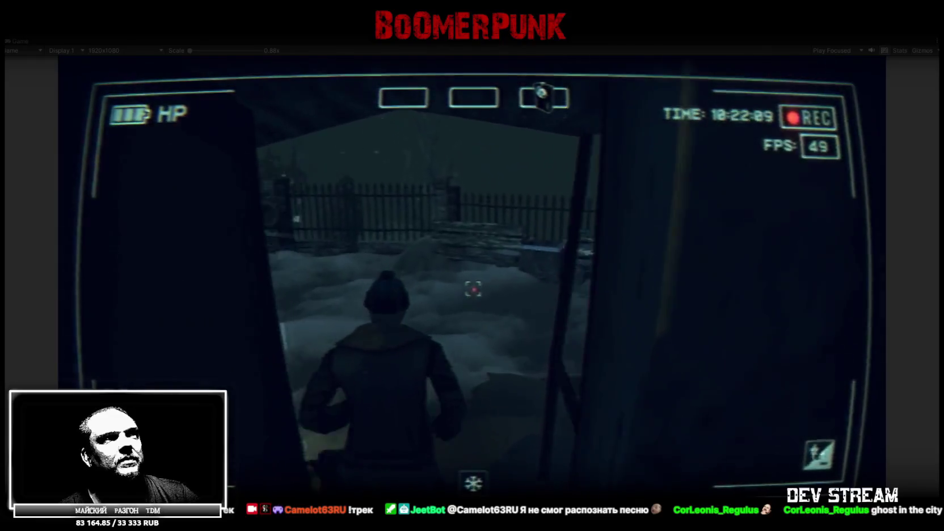
{"action": "key", "text": "w"}
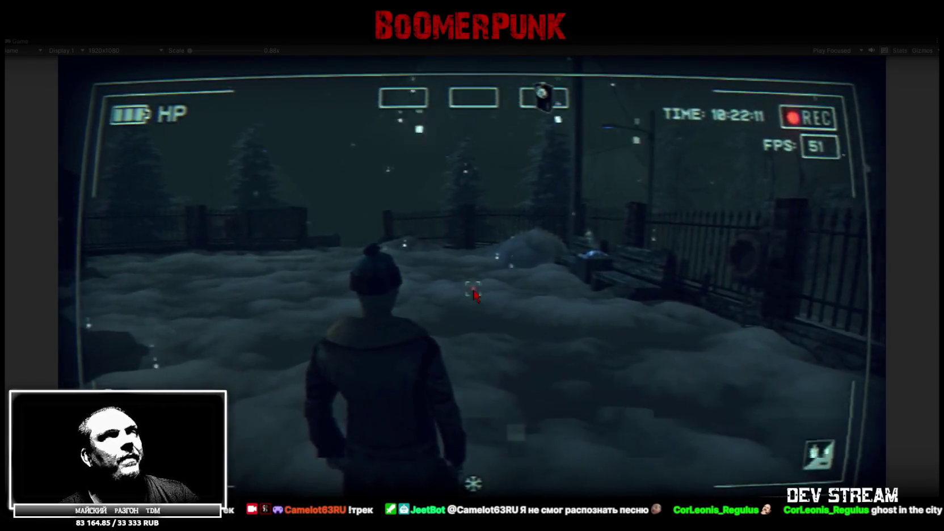
{"action": "key", "text": "Escape"}
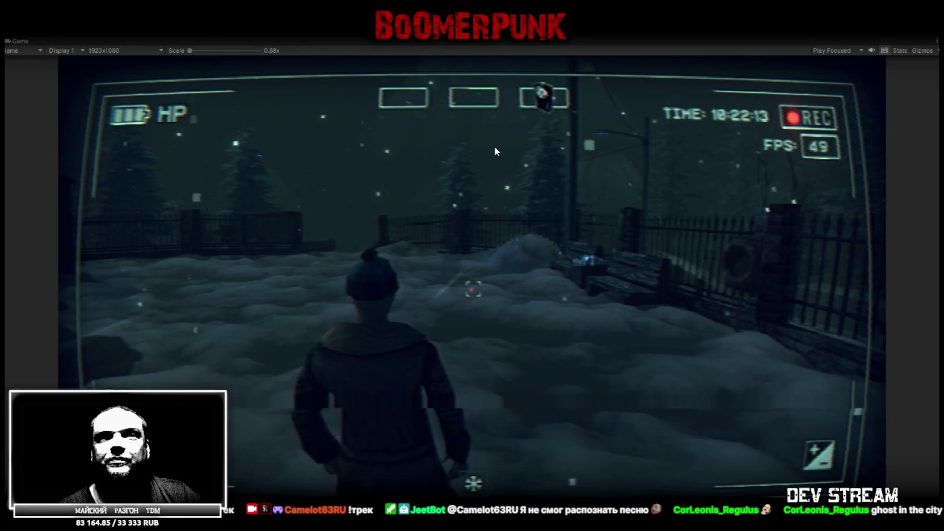
{"action": "key", "text": "ctrl+p"}
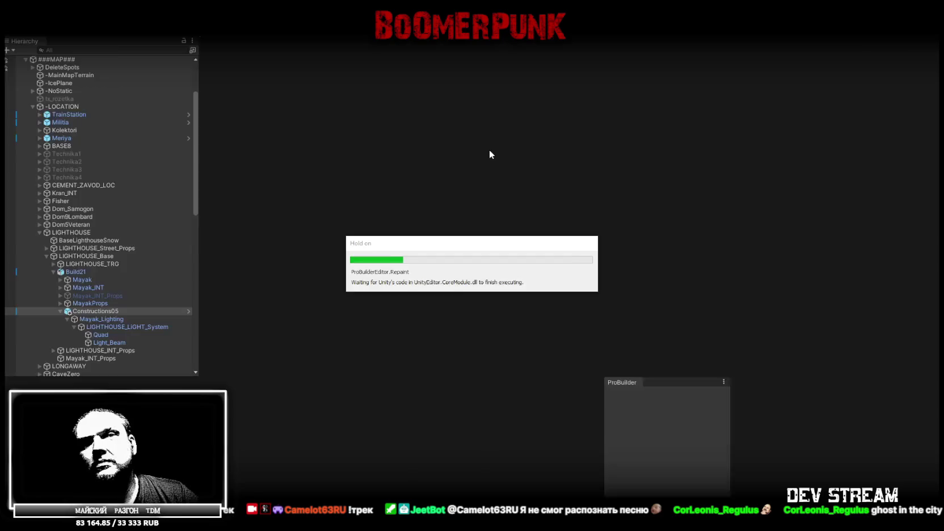
Step: Select LIGHTHOUSE_LIGHT_System and scrub its Transform Rotation Y to sweep the beam around the lantern
{"action": "mouse_move", "coordinate": [537, 175]}
{"action": "left_mouse_down"}
{"action": "mouse_move", "coordinate": [564, 273]}
{"action": "mouse_move", "coordinate": [316, 286]}
{"action": "mouse_move", "coordinate": [431, 250]}
{"action": "mouse_move", "coordinate": [101, 280]}
{"action": "mouse_move", "coordinate": [197, 295]}
{"action": "mouse_move", "coordinate": [306, 295]}
{"action": "left_mouse_up"}
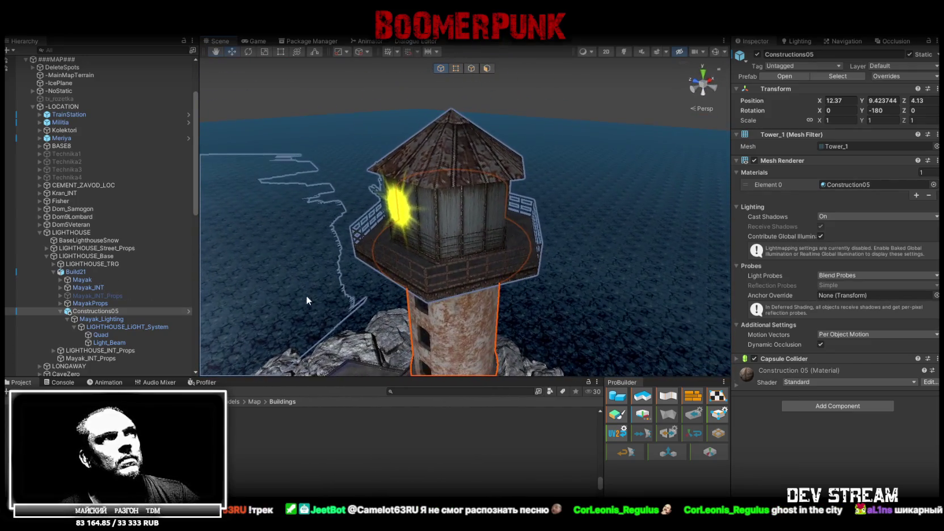
{"action": "left_click", "coordinate": [102, 319]}
{"action": "left_click", "coordinate": [114, 327]}
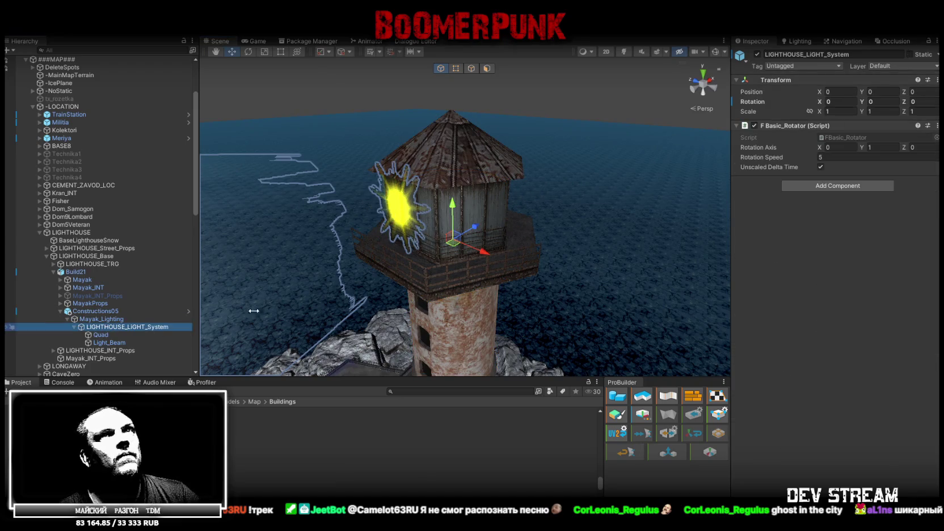
{"action": "mouse_move", "coordinate": [870, 102]}
{"action": "left_mouse_down"}
{"action": "mouse_move", "coordinate": [902, 177]}
{"action": "mouse_move", "coordinate": [768, 199]}
{"action": "mouse_move", "coordinate": [226, 204]}
{"action": "mouse_move", "coordinate": [363, 218]}
{"action": "mouse_move", "coordinate": [297, 218]}
{"action": "mouse_move", "coordinate": [331, 195]}
{"action": "mouse_move", "coordinate": [476, 202]}
{"action": "mouse_move", "coordinate": [454, 199]}
{"action": "left_mouse_up"}
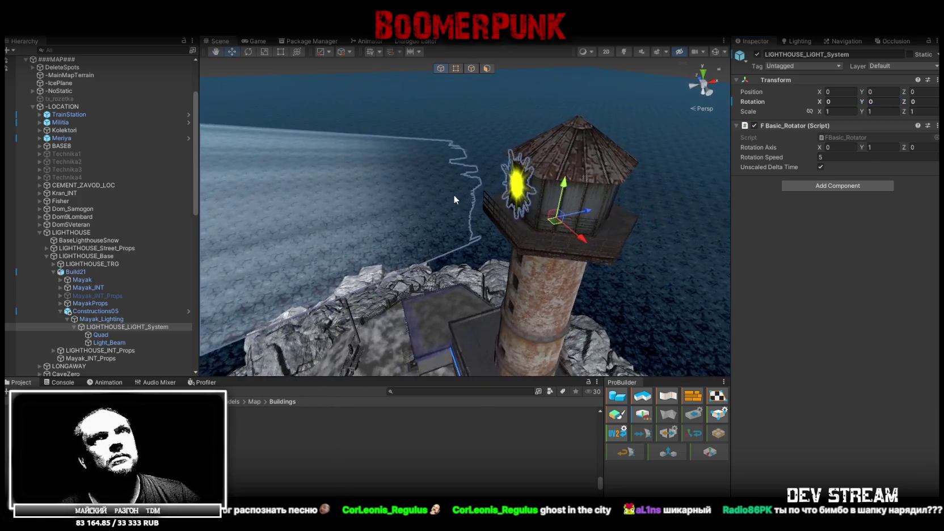
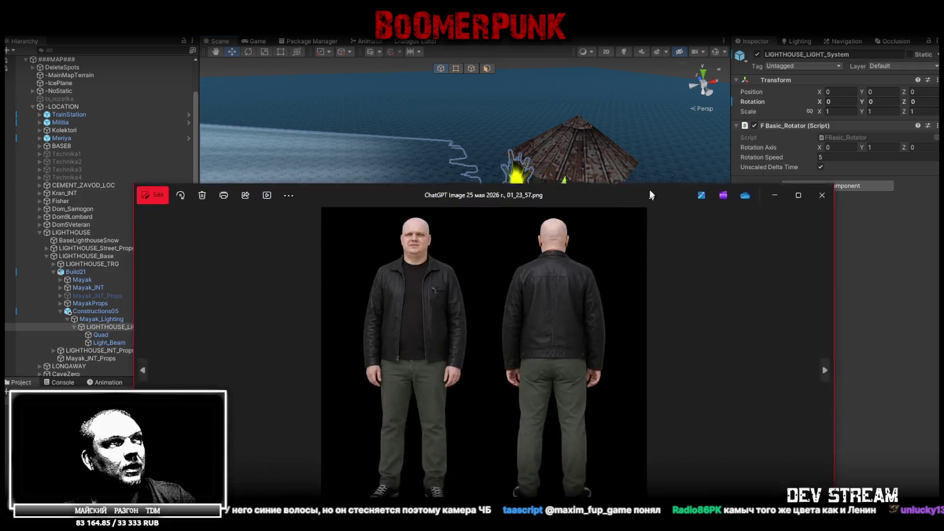
Step: Move the Photos window over Unity and zoom into the character's face and jacket
{"action": "left_click_drag", "start_coordinate": [648, 187], "coordinate": [667, 75]}
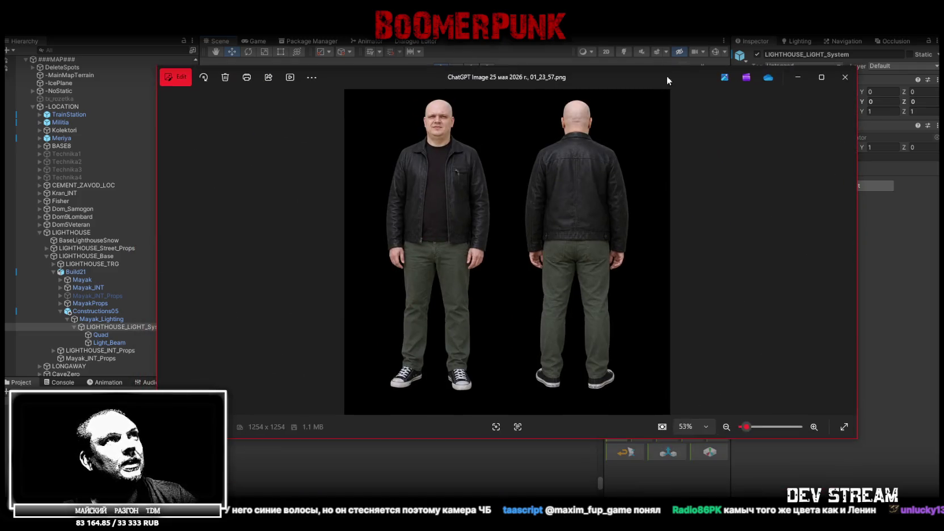
{"action": "scroll", "coordinate": [437, 112], "scroll_direction": "up", "scroll_amount": 10}
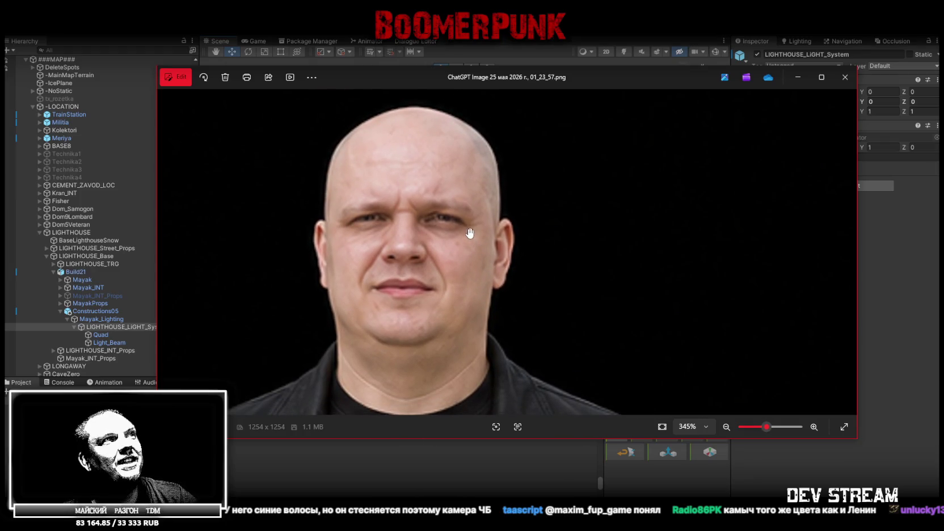
{"action": "scroll", "coordinate": [471, 224], "scroll_direction": "down", "scroll_amount": 5}
{"action": "scroll", "coordinate": [466, 222], "scroll_direction": "down", "scroll_amount": 5}
{"action": "scroll", "coordinate": [454, 193], "scroll_direction": "up", "scroll_amount": 3}
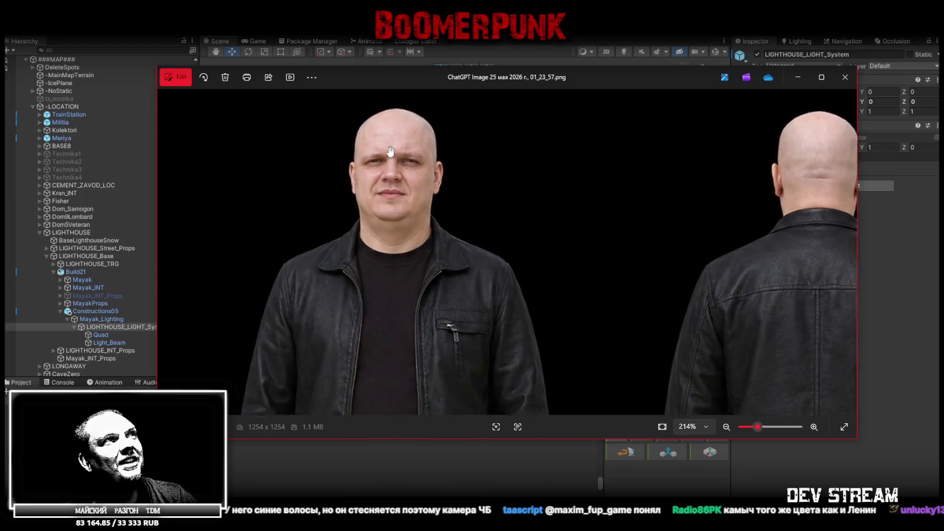
{"action": "scroll", "coordinate": [445, 172], "scroll_direction": "down", "scroll_amount": 3}
{"action": "scroll", "coordinate": [445, 172], "scroll_direction": "down", "scroll_amount": 4}
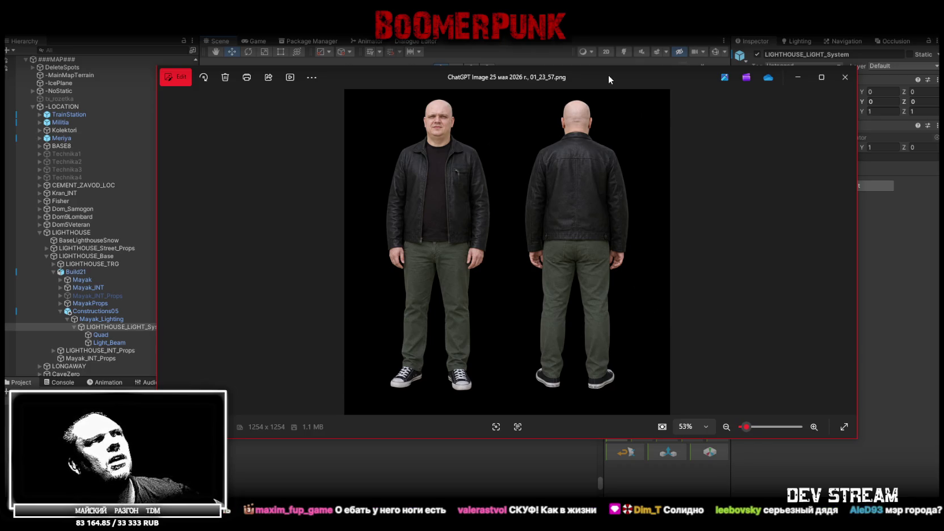
Step: Hide the image viewer to return to Unity, then switch to the YouTube browser window
{"action": "left_click", "coordinate": [513, 478]}
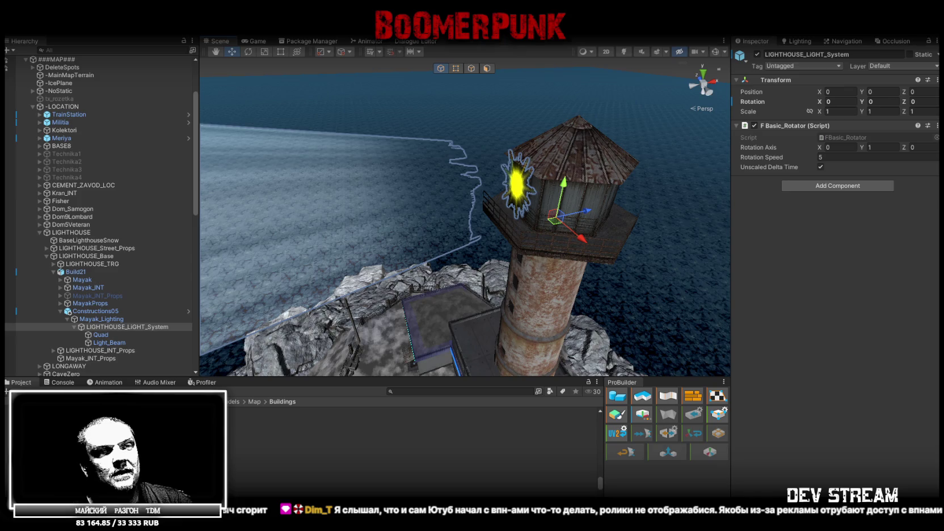
{"action": "key", "text": "alt+Tab"}
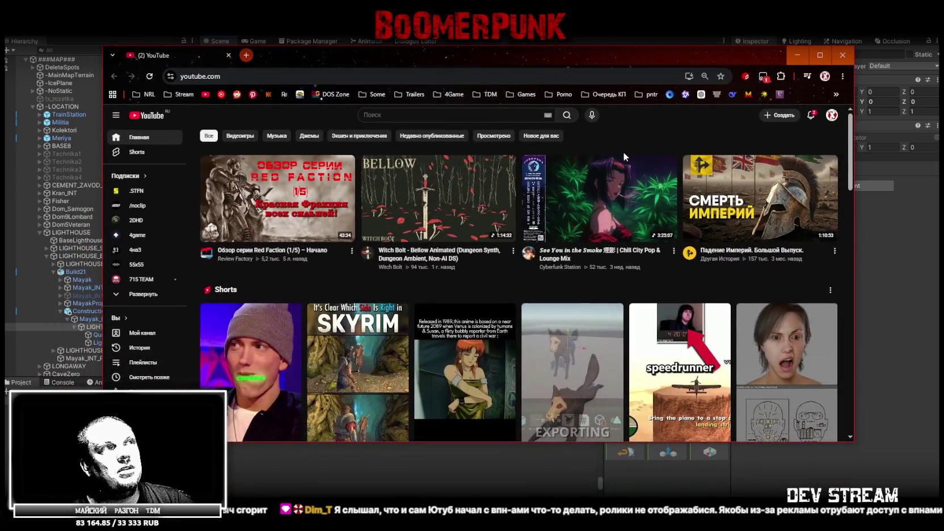
Step: Play the Gothic 1 Unreal Remastered ambient music video from the YouTube feed, then minimize the browser
{"action": "scroll", "coordinate": [622, 151], "scroll_direction": "down", "scroll_amount": 3}
{"action": "scroll", "coordinate": [611, 161], "scroll_direction": "down", "scroll_amount": 7}
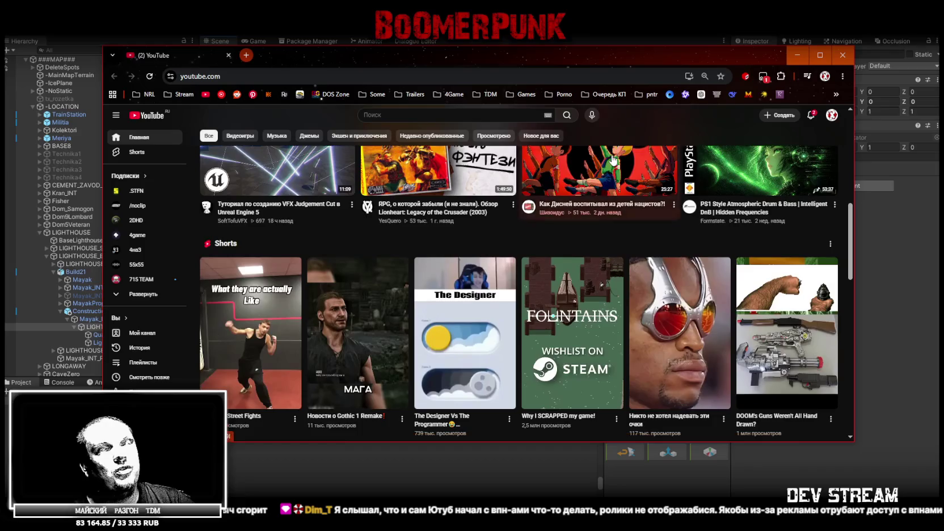
{"action": "scroll", "coordinate": [612, 161], "scroll_direction": "down", "scroll_amount": 6}
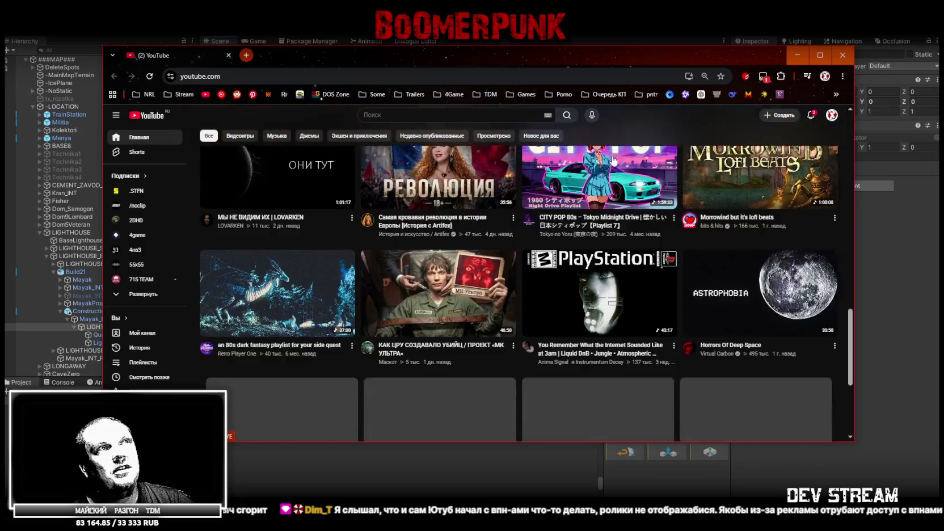
{"action": "scroll", "coordinate": [648, 168], "scroll_direction": "down", "scroll_amount": 2}
{"action": "scroll", "coordinate": [694, 196], "scroll_direction": "up", "scroll_amount": 3}
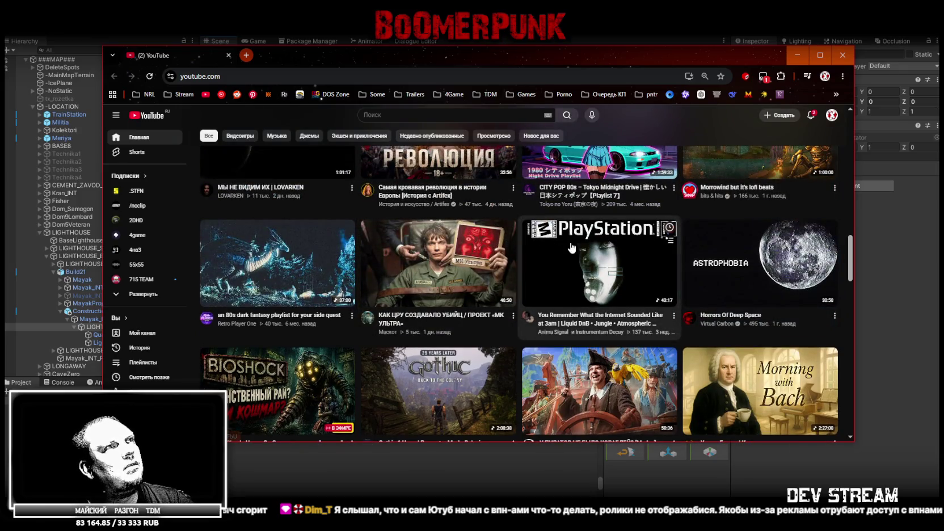
{"action": "scroll", "coordinate": [598, 250], "scroll_direction": "down", "scroll_amount": 2}
{"action": "scroll", "coordinate": [600, 250], "scroll_direction": "down", "scroll_amount": 3}
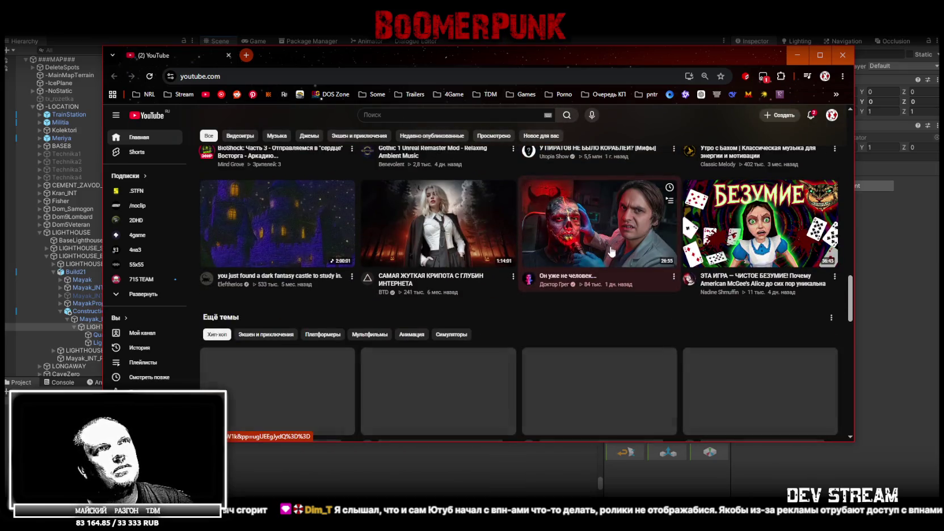
{"action": "scroll", "coordinate": [448, 295], "scroll_direction": "up", "scroll_amount": 3}
{"action": "left_click", "coordinate": [448, 295]}
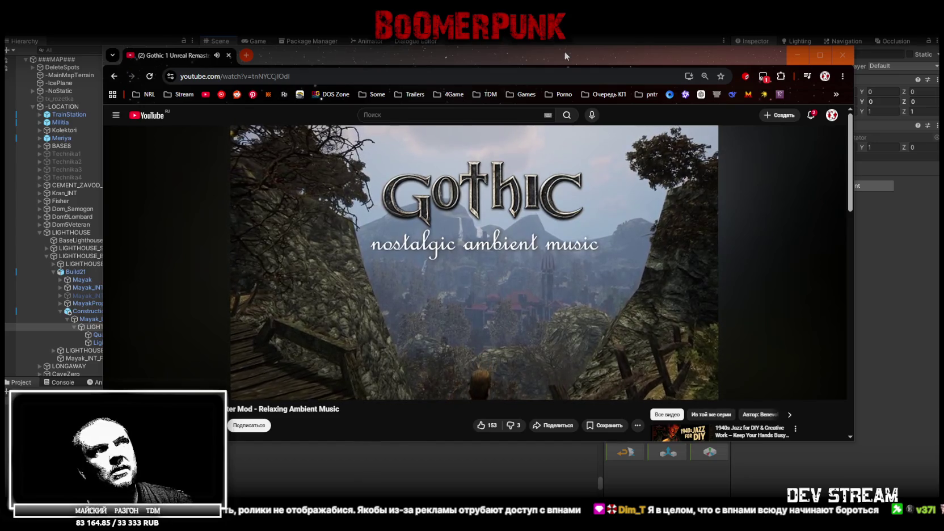
{"action": "key", "text": "super+Down"}
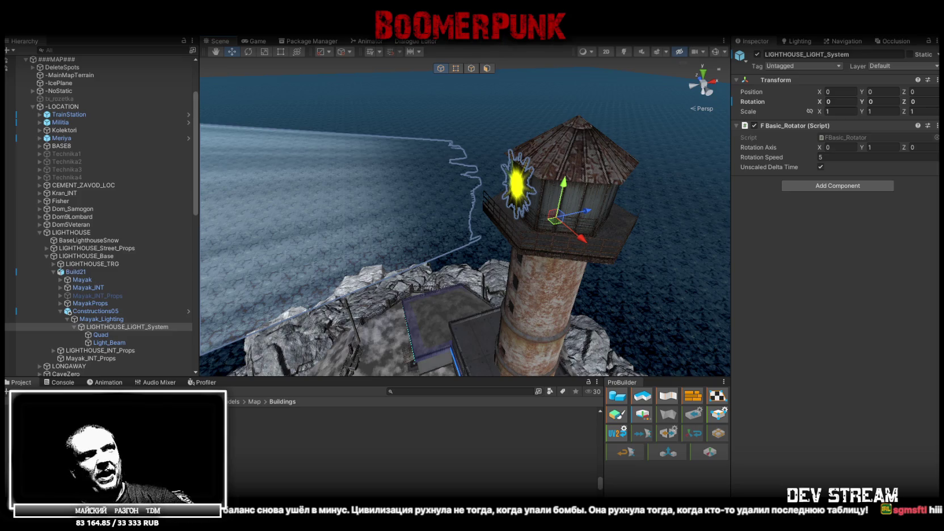
Step: Orbit around the lighthouse to watch the sweeping beam, then bring up the Серафино (1968) film page
{"action": "mouse_move", "coordinate": [422, 222]}
{"action": "left_mouse_down"}
{"action": "mouse_move", "coordinate": [668, 306]}
{"action": "mouse_move", "coordinate": [527, 183]}
{"action": "mouse_move", "coordinate": [587, 260]}
{"action": "left_mouse_up"}
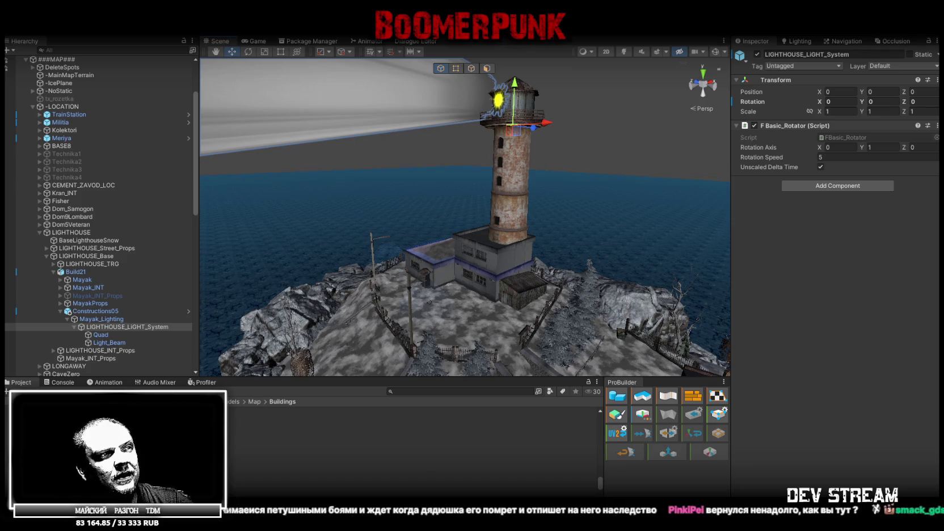
{"action": "key", "text": "alt+Tab"}
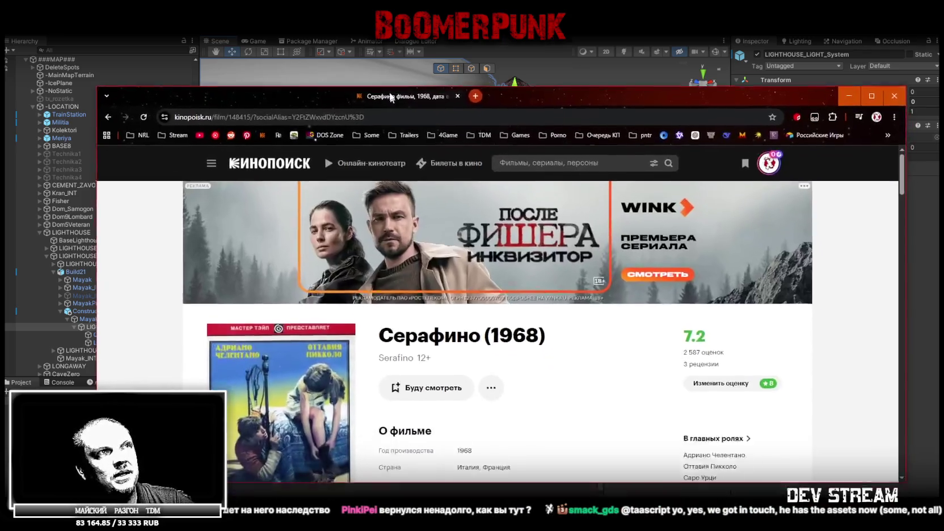
{"action": "scroll", "coordinate": [482, 289], "scroll_direction": "down", "scroll_amount": 2}
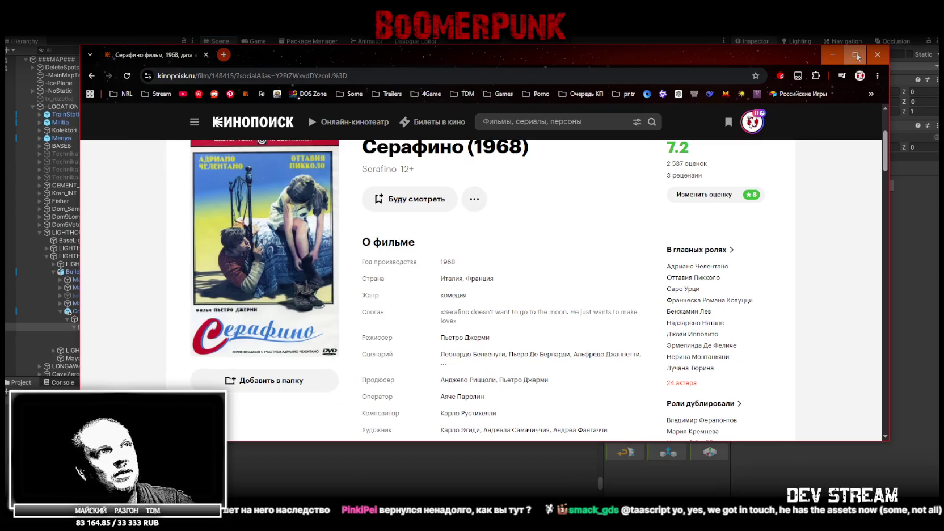
{"action": "left_click", "coordinate": [855, 54]}
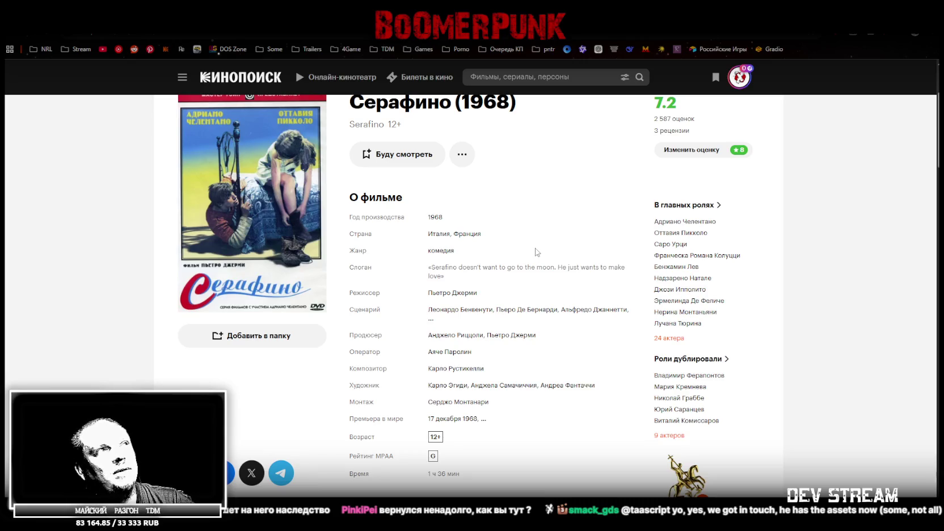
{"action": "key", "text": "alt+Tab"}
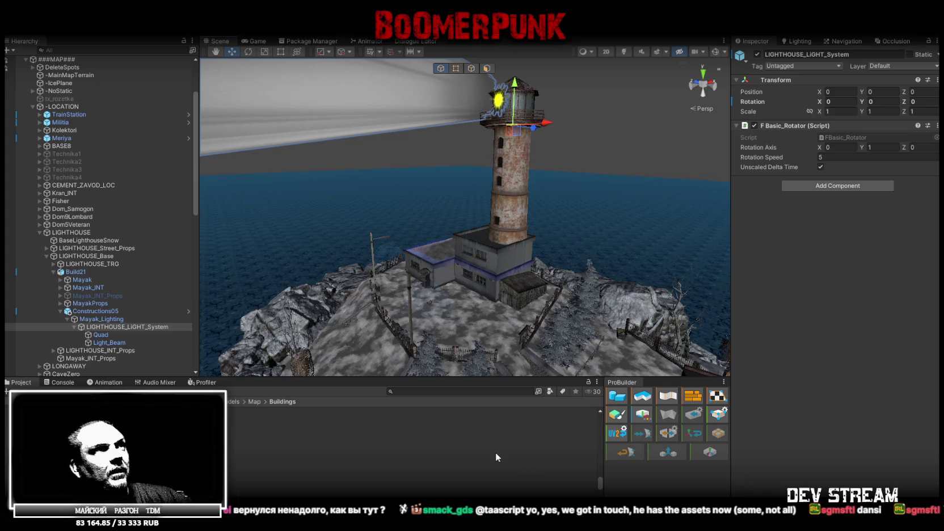
{"action": "mouse_move", "coordinate": [562, 219]}
{"action": "left_mouse_down"}
{"action": "mouse_move", "coordinate": [376, 217]}
{"action": "mouse_move", "coordinate": [349, 195]}
{"action": "mouse_move", "coordinate": [343, 202]}
{"action": "left_mouse_up"}
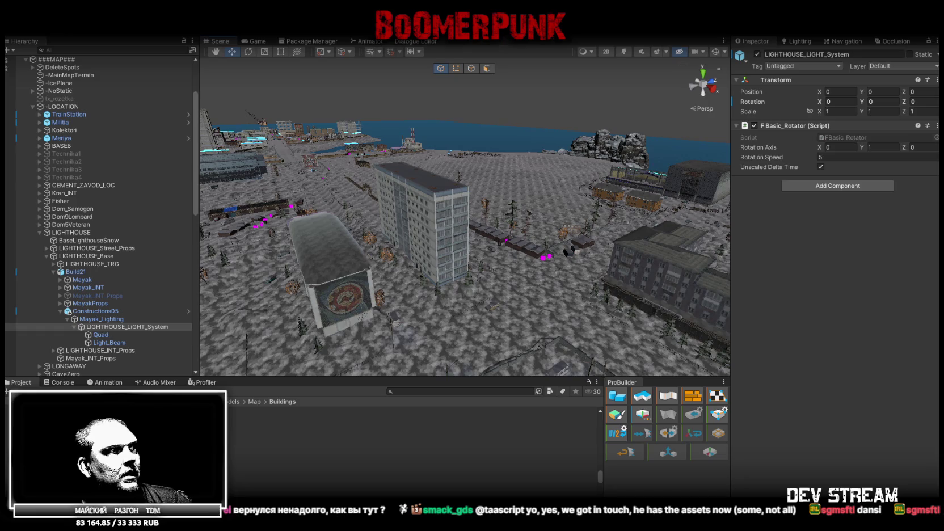
Step: Bring up the context menu for the Build26_3 texture in the Project panel
{"action": "right_click", "coordinate": [195, 440]}
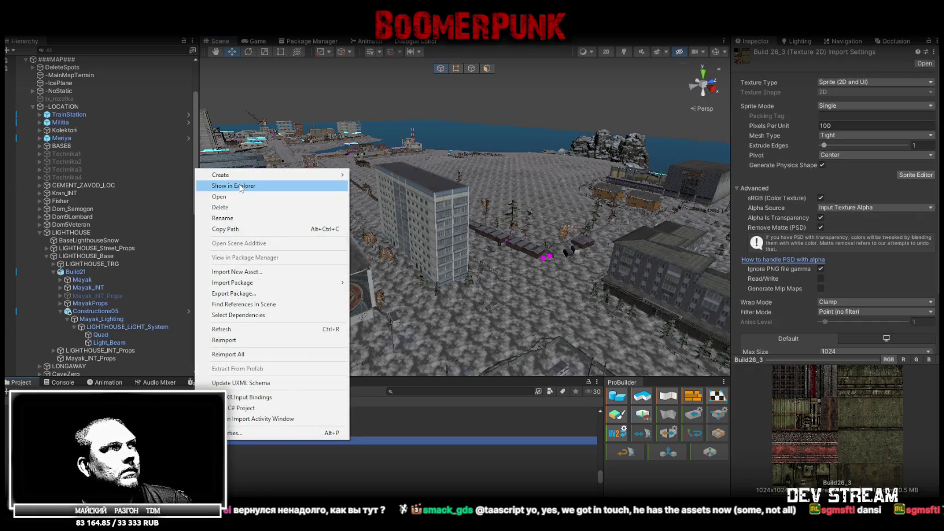
Step: Show the Build26_3 texture file in Explorer, then orbit the view around the city buildings
{"action": "left_click", "coordinate": [240, 187]}
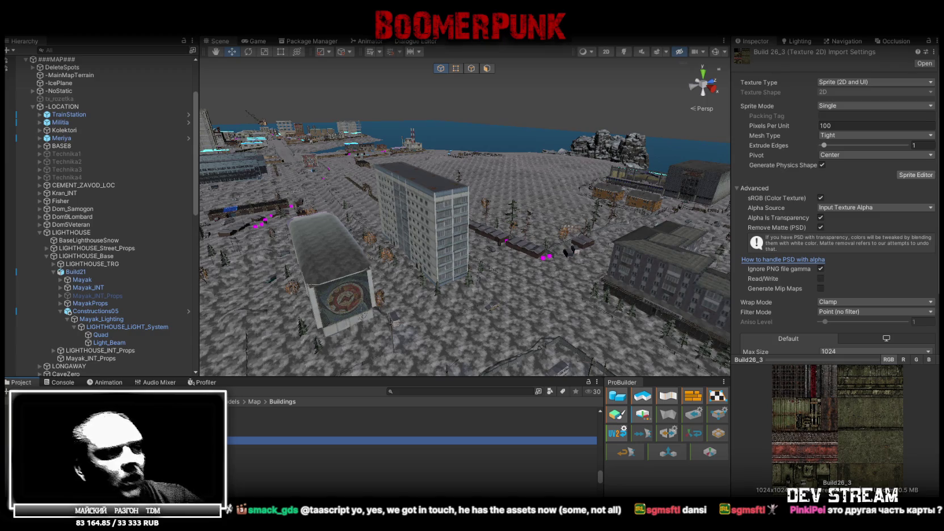
{"action": "mouse_move", "coordinate": [295, 230]}
{"action": "left_mouse_down"}
{"action": "mouse_move", "coordinate": [458, 248]}
{"action": "mouse_move", "coordinate": [453, 269]}
{"action": "mouse_move", "coordinate": [491, 223]}
{"action": "left_mouse_up"}
Step: Select the Setajka_EndFloor stair piece and swing the view out over the apartment rooftops
{"action": "left_click", "coordinate": [491, 223]}
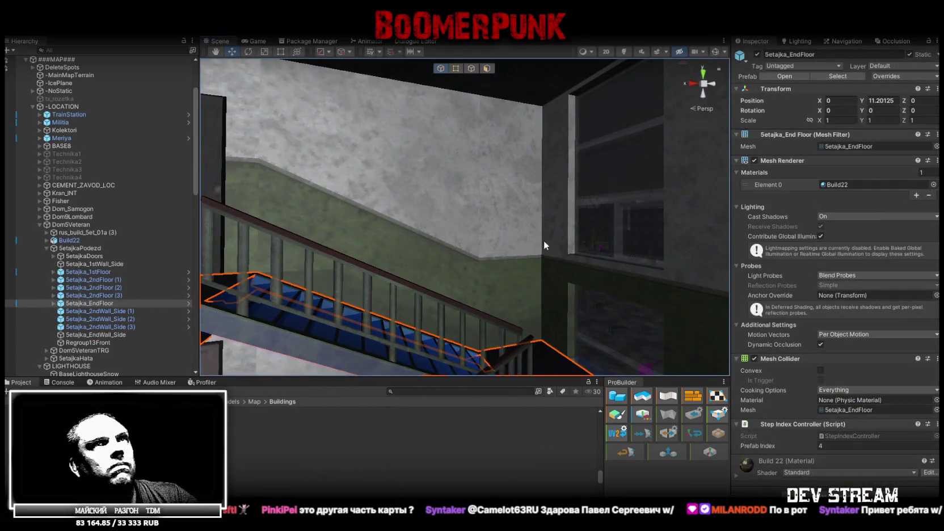
{"action": "left_click_drag", "start_coordinate": [667, 238], "coordinate": [693, 275]}
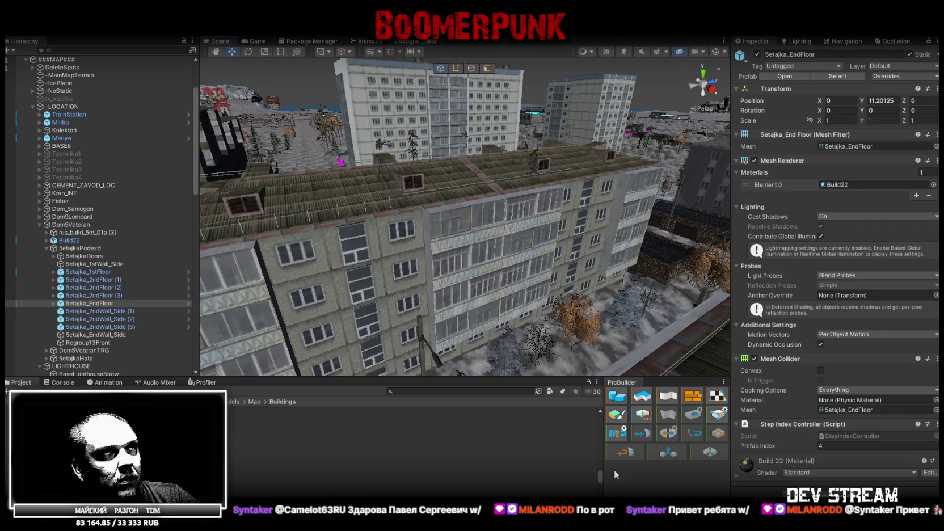
{"action": "scroll", "coordinate": [634, 202], "scroll_direction": "up", "scroll_amount": 5}
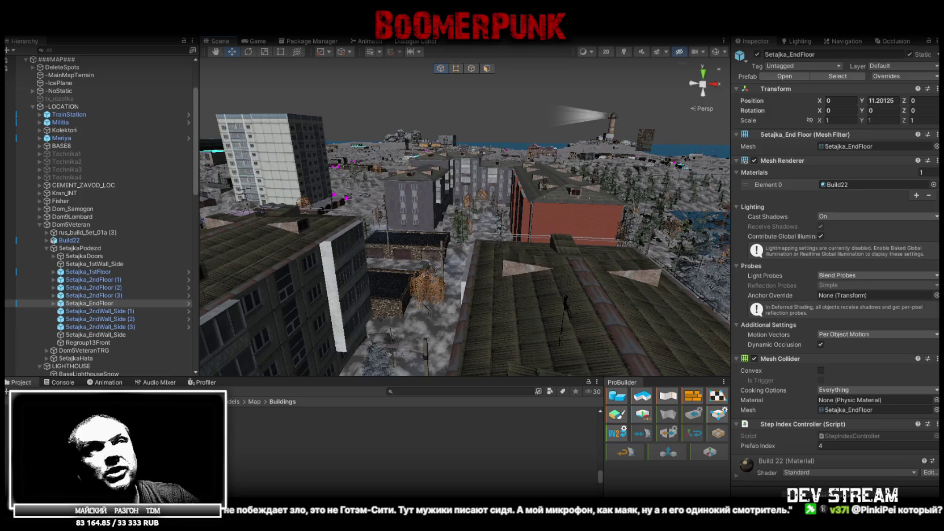
{"action": "mouse_move", "coordinate": [420, 227]}
{"action": "left_mouse_down"}
{"action": "mouse_move", "coordinate": [465, 225]}
{"action": "mouse_move", "coordinate": [405, 223]}
{"action": "mouse_move", "coordinate": [253, 253]}
{"action": "mouse_move", "coordinate": [559, 225]}
{"action": "mouse_move", "coordinate": [307, 245]}
{"action": "left_mouse_up"}
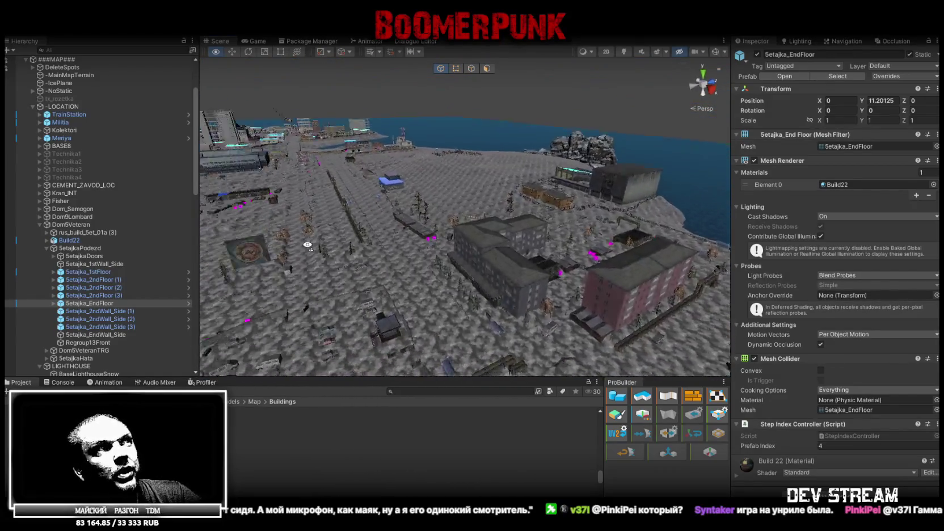
Step: Zoom the Scene view in toward the apartment blocks near the shore
{"action": "scroll", "coordinate": [308, 245], "scroll_direction": "up", "scroll_amount": 10}
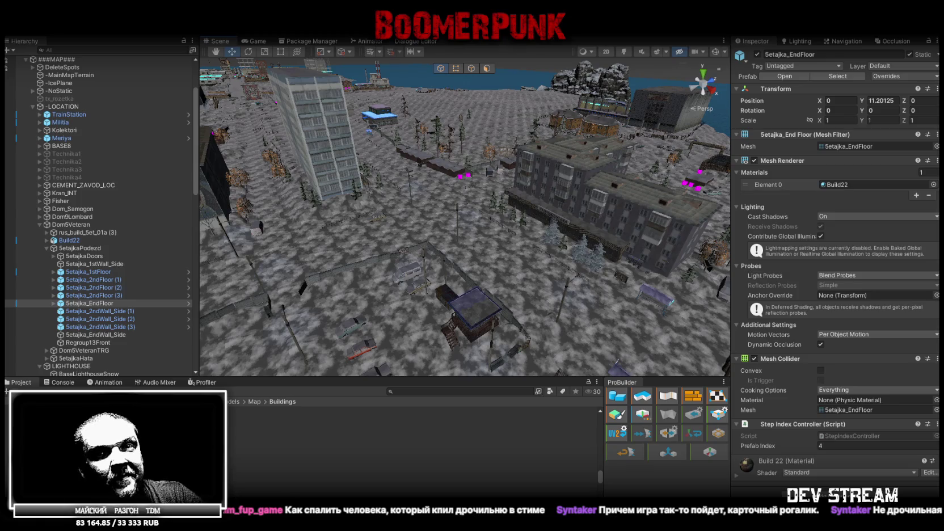
Step: Set the Scene view draw mode to Shaded Wireframe and fly the camera over the whole island
{"action": "mouse_move", "coordinate": [469, 188]}
{"action": "left_mouse_down"}
{"action": "mouse_move", "coordinate": [271, 140]}
{"action": "mouse_move", "coordinate": [244, 146]}
{"action": "mouse_move", "coordinate": [227, 181]}
{"action": "left_mouse_up"}
{"action": "mouse_move", "coordinate": [131, 195]}
{"action": "left_mouse_down"}
{"action": "mouse_move", "coordinate": [110, 190]}
{"action": "mouse_move", "coordinate": [132, 230]}
{"action": "left_mouse_up"}
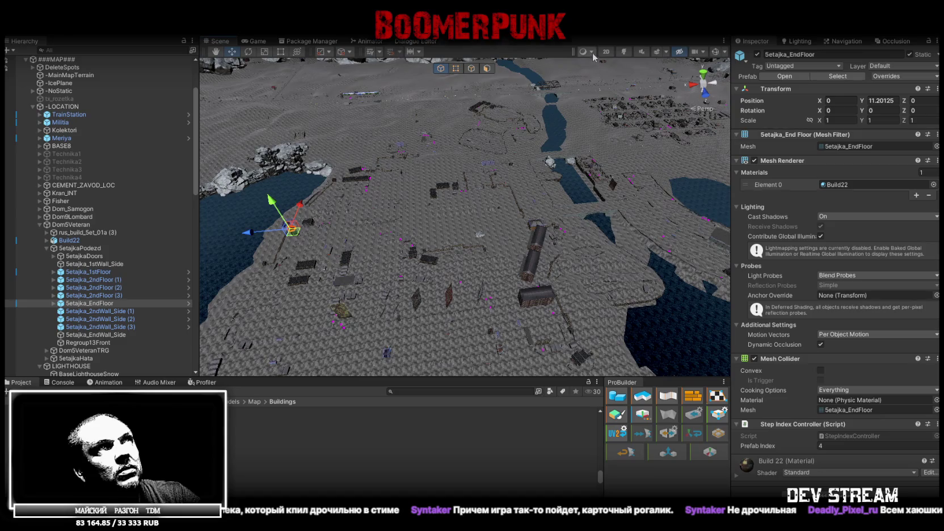
{"action": "left_click", "coordinate": [586, 52]}
{"action": "left_click", "coordinate": [597, 89]}
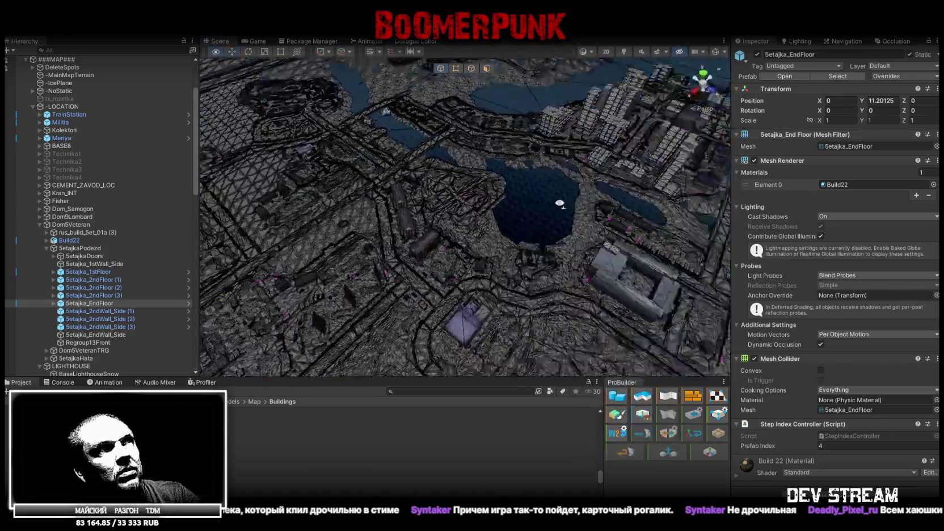
{"action": "mouse_move", "coordinate": [374, 170]}
{"action": "left_mouse_down"}
{"action": "mouse_move", "coordinate": [348, 155]}
{"action": "mouse_move", "coordinate": [322, 178]}
{"action": "mouse_move", "coordinate": [401, 89]}
{"action": "left_mouse_up"}
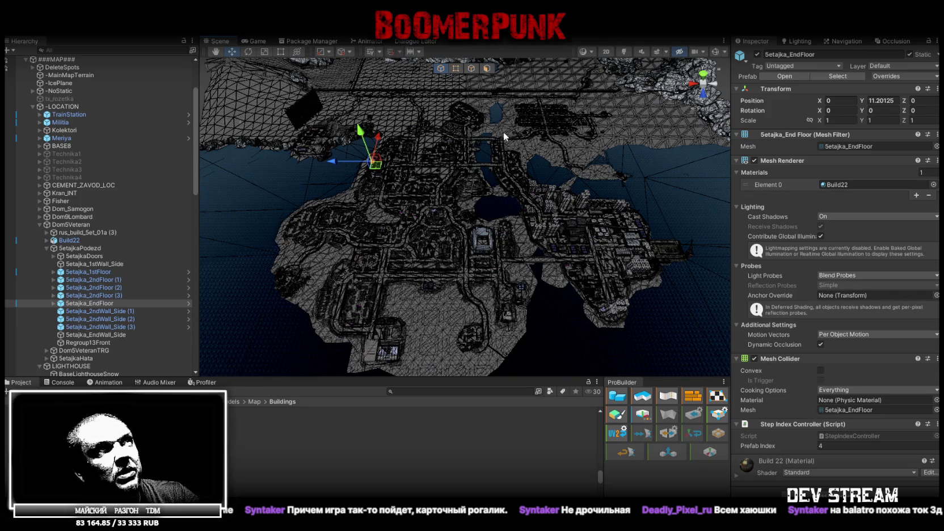
{"action": "mouse_move", "coordinate": [505, 156]}
{"action": "left_mouse_down"}
{"action": "mouse_move", "coordinate": [426, 199]}
{"action": "mouse_move", "coordinate": [406, 190]}
{"action": "left_mouse_up"}
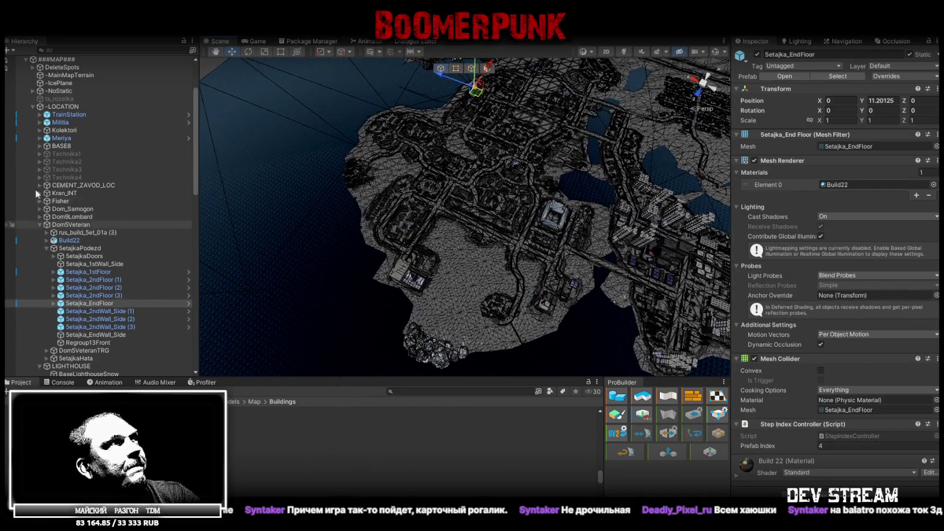
Step: Collapse -LOCATION, select and frame the Player, and orbit to see it among the buildings
{"action": "left_click", "coordinate": [32, 106]}
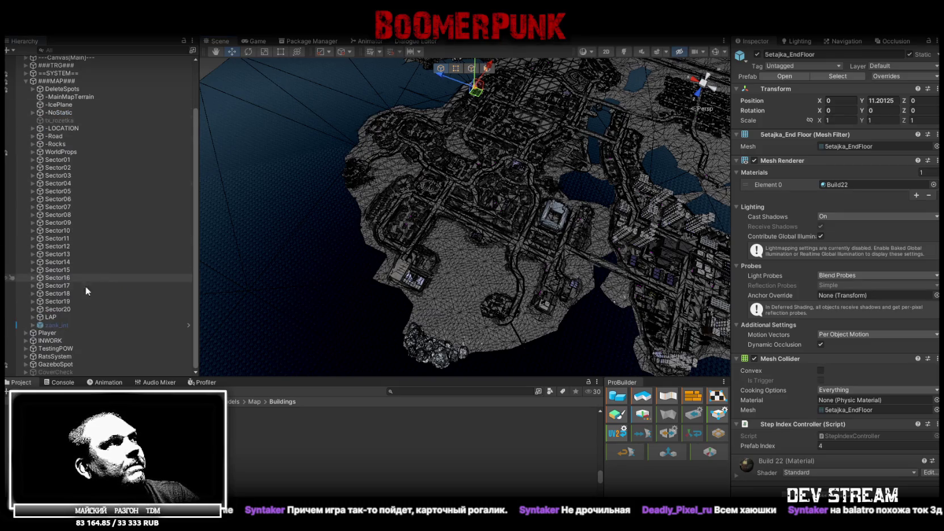
{"action": "left_click", "coordinate": [45, 333]}
{"action": "key", "text": "f"}
{"action": "left_click_drag", "start_coordinate": [477, 213], "coordinate": [528, 230]}
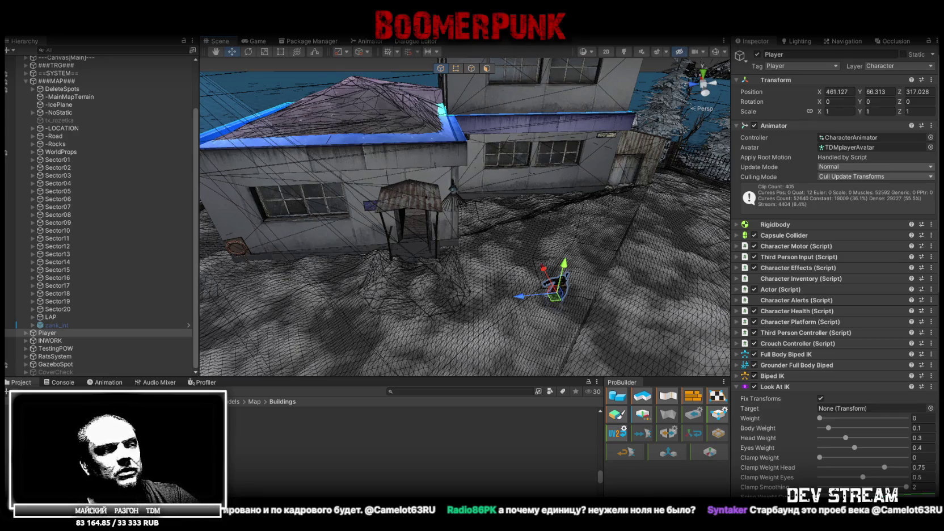
Step: Switch to Steam, filter the library by "dota", and open the Dota 2 game page
{"action": "key", "text": "alt+Tab"}
{"action": "left_click", "coordinate": [82, 89]}
{"action": "type", "text": "dota"}
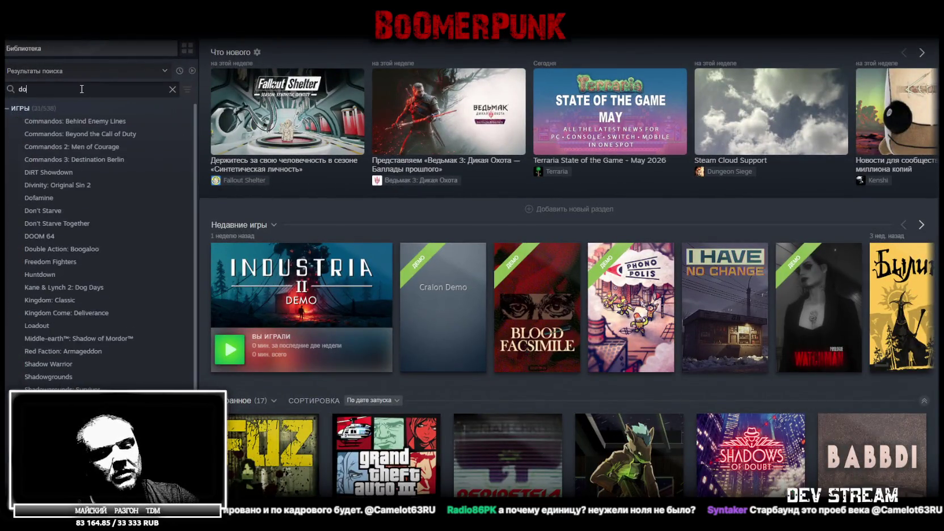
{"action": "left_click", "coordinate": [6, 111]}
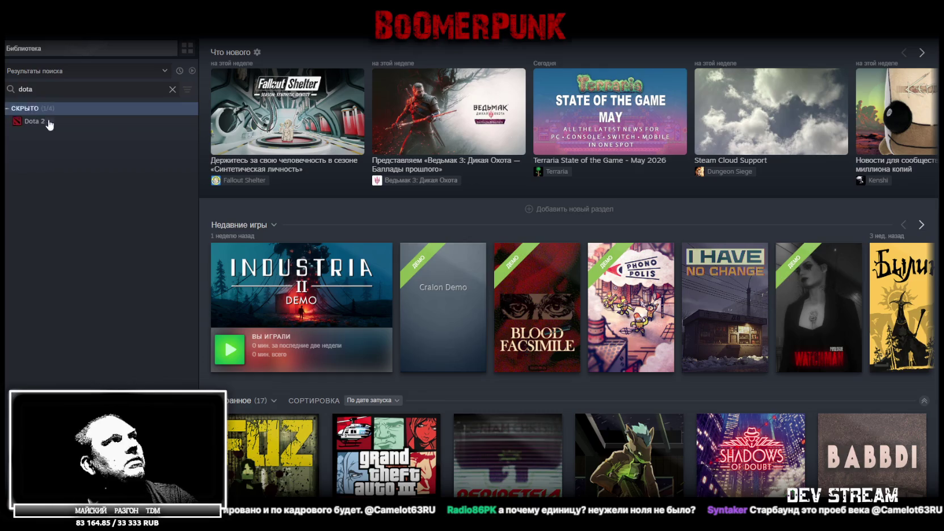
{"action": "left_click", "coordinate": [34, 121]}
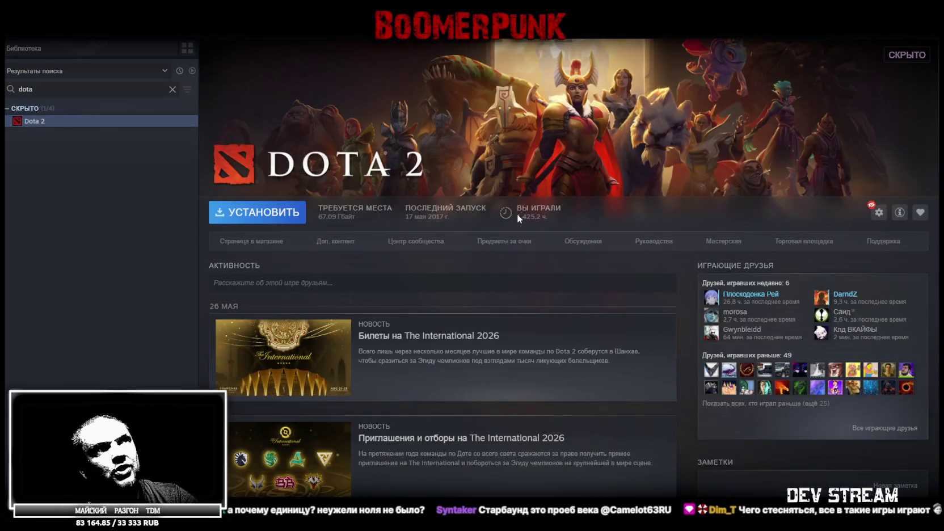